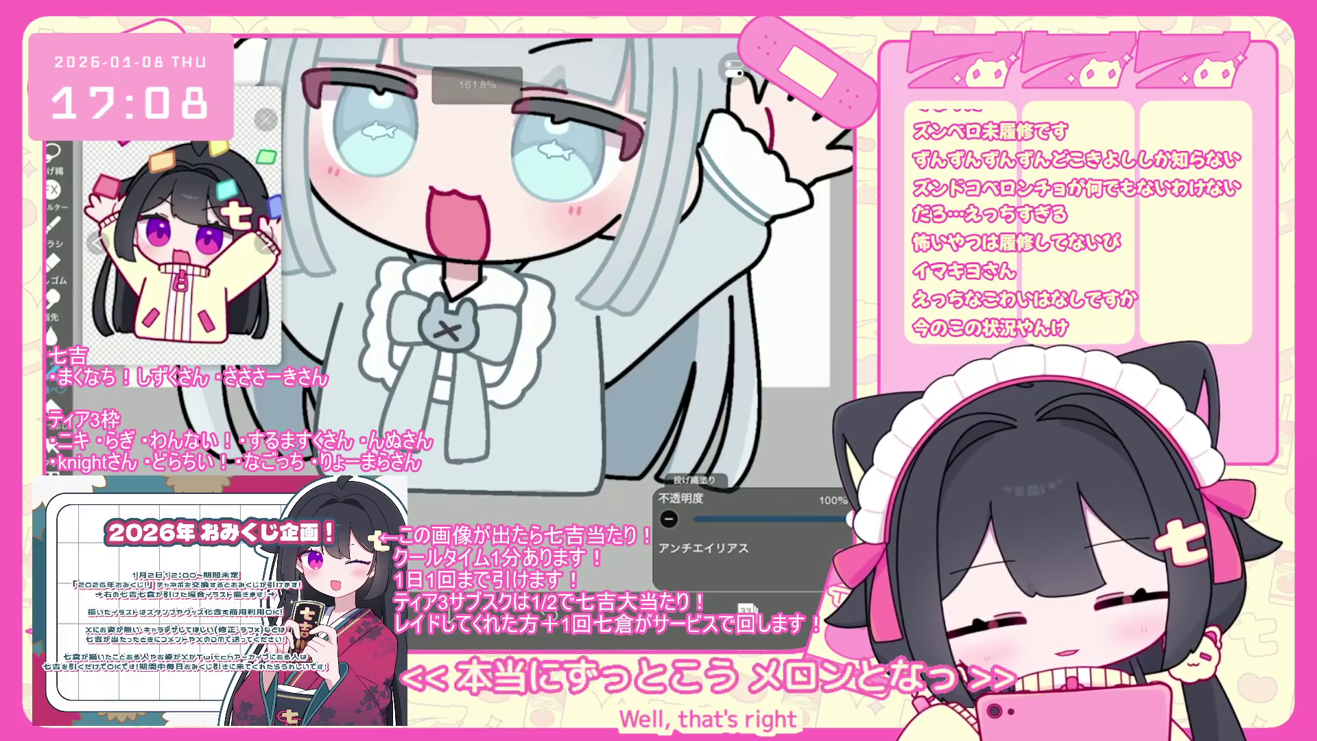
Expand the layer folder and make layer 31 the active layer.
left_click(745, 607)
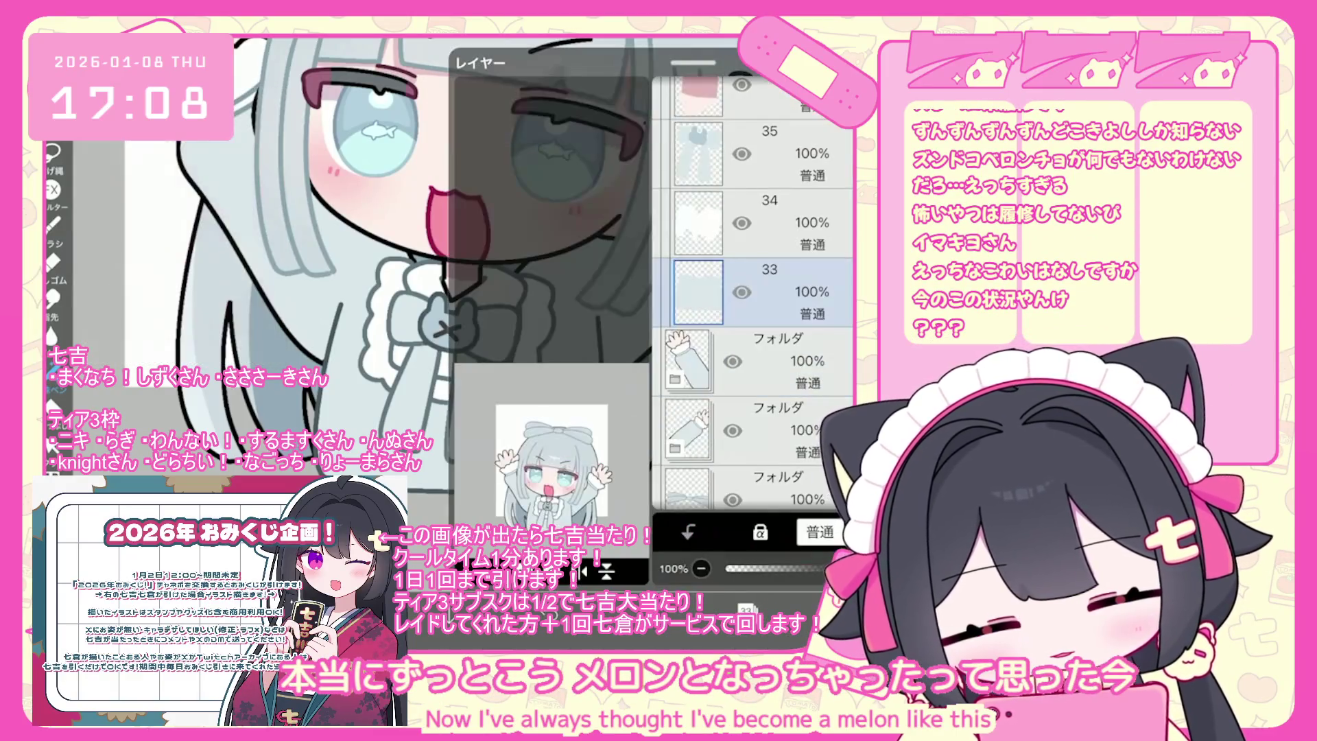
left_click(673, 315)
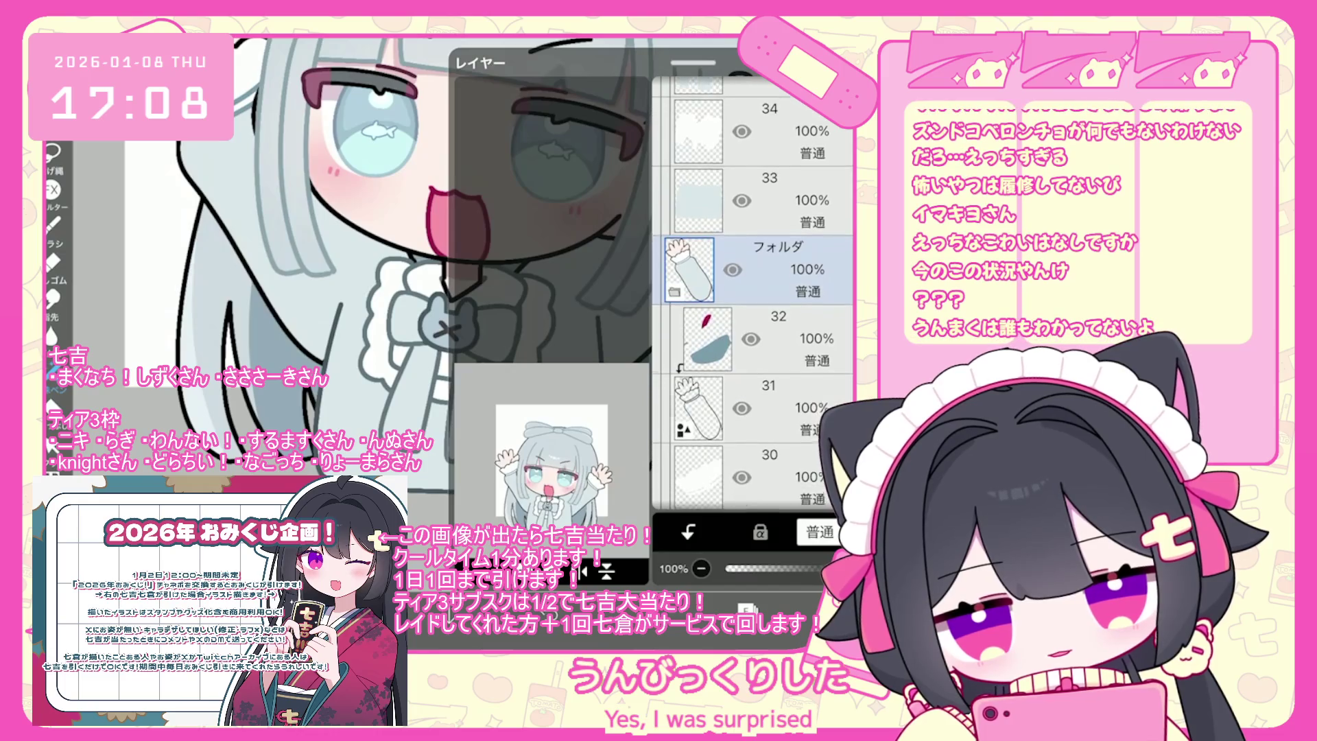
scroll(751, 295, "down", 1)
left_click(754, 408)
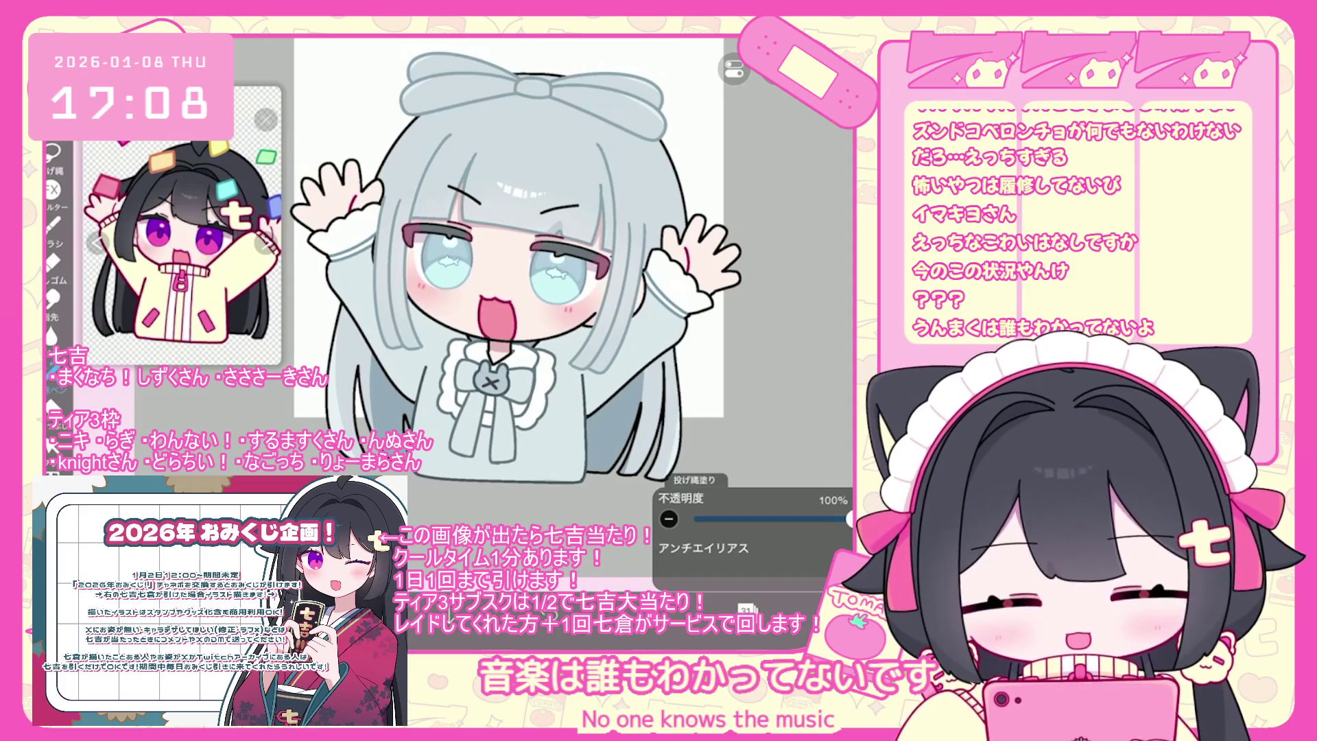
scroll(508, 261, "down", 2)
left_click(745, 609)
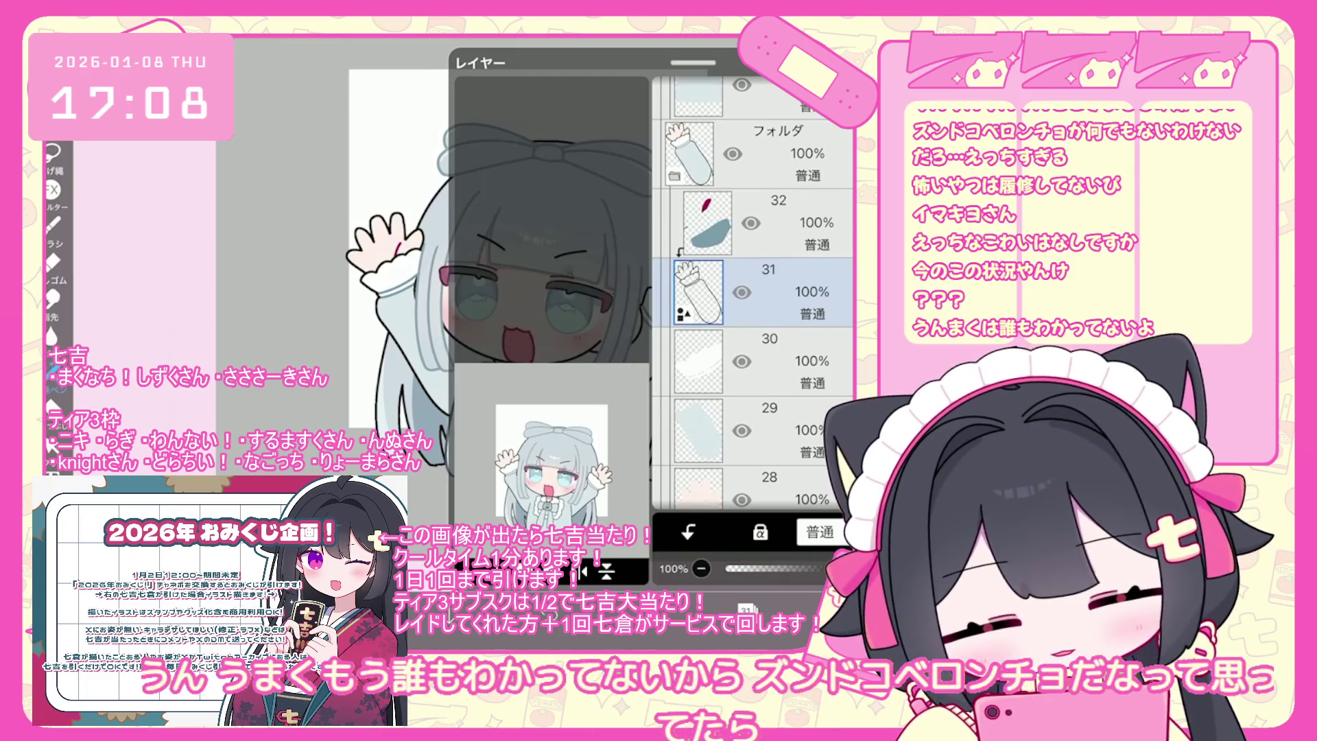
left_click(745, 609)
scroll(516, 264, "down", 2)
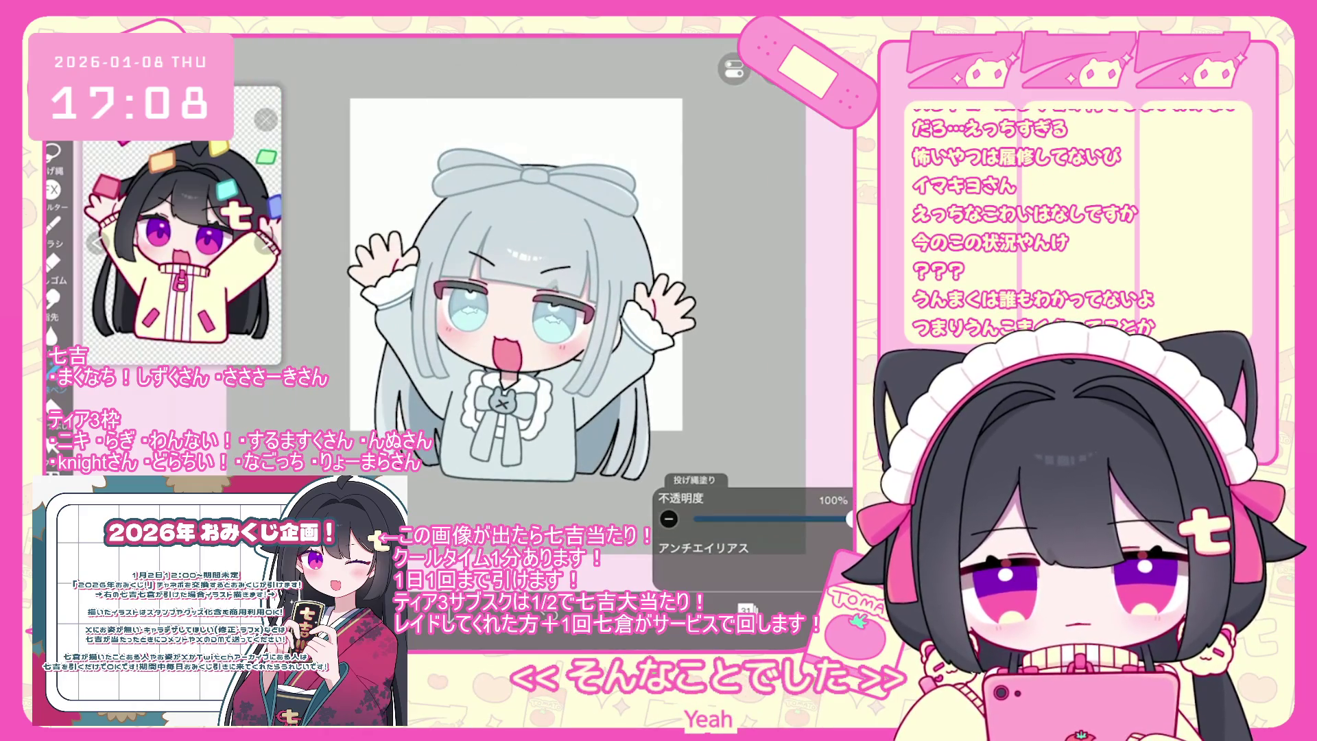
left_click(745, 609)
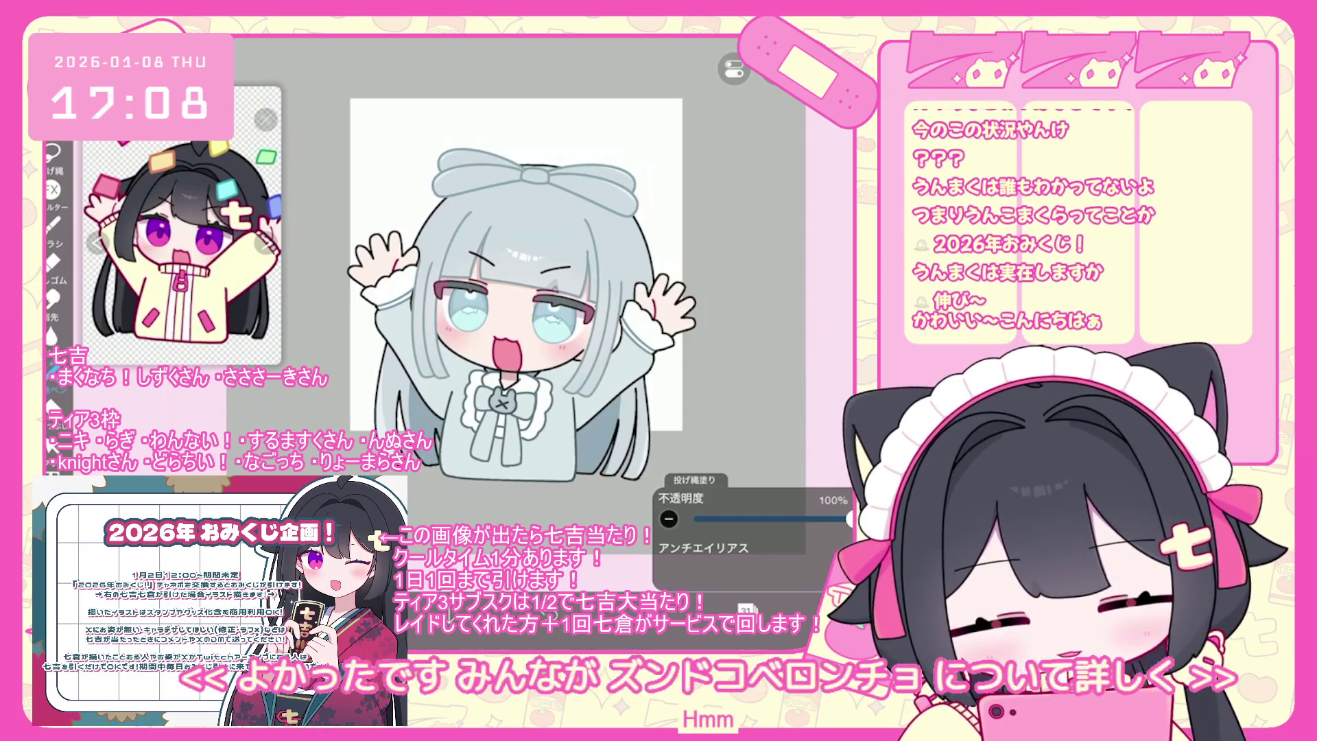
Switch to layer 29 and undo its last lasso fill.
scroll(491, 273, "up", 2)
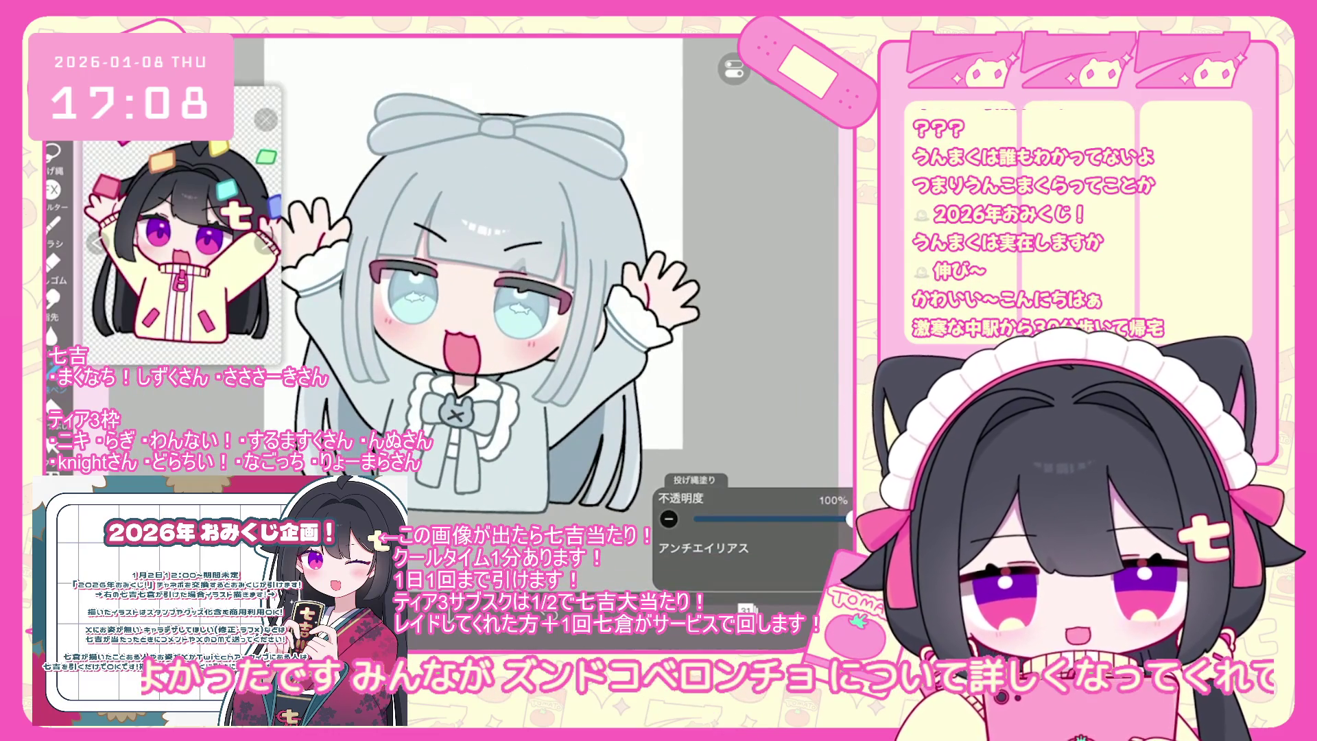
scroll(488, 284, "down", 2)
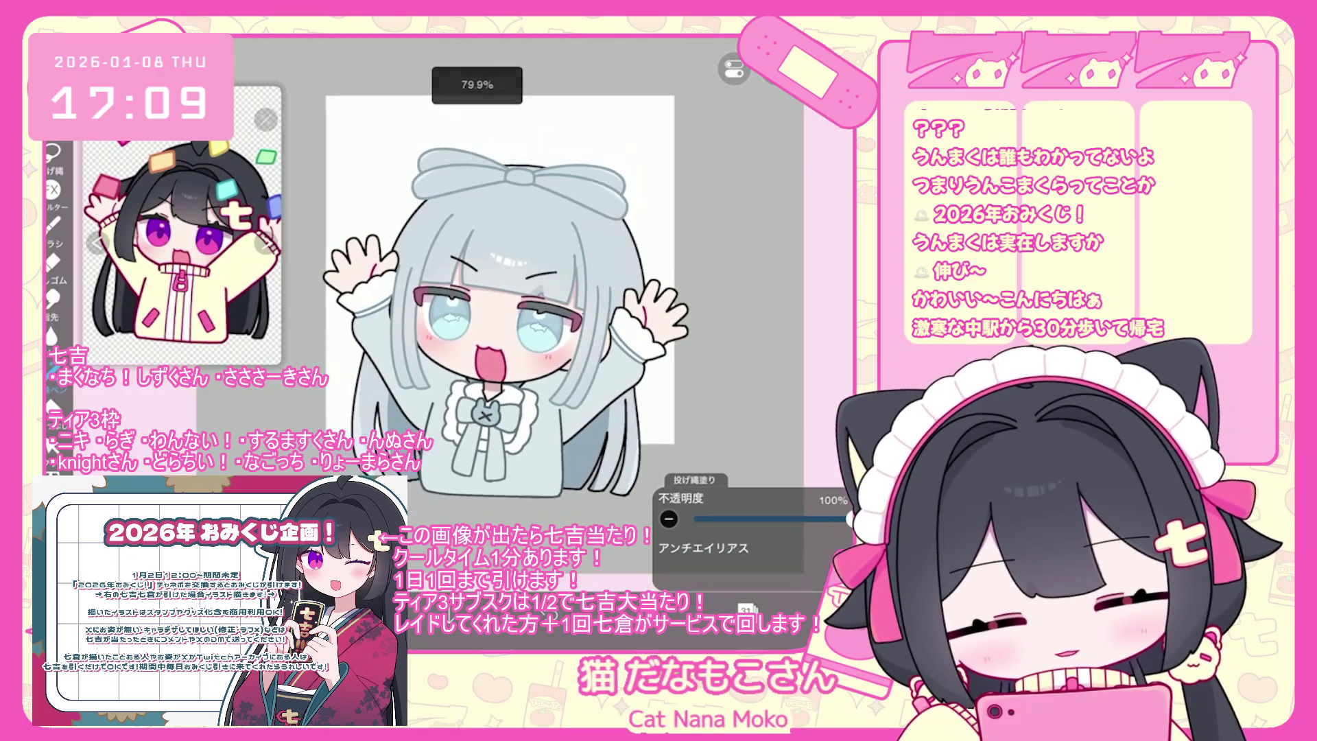
left_click(746, 607)
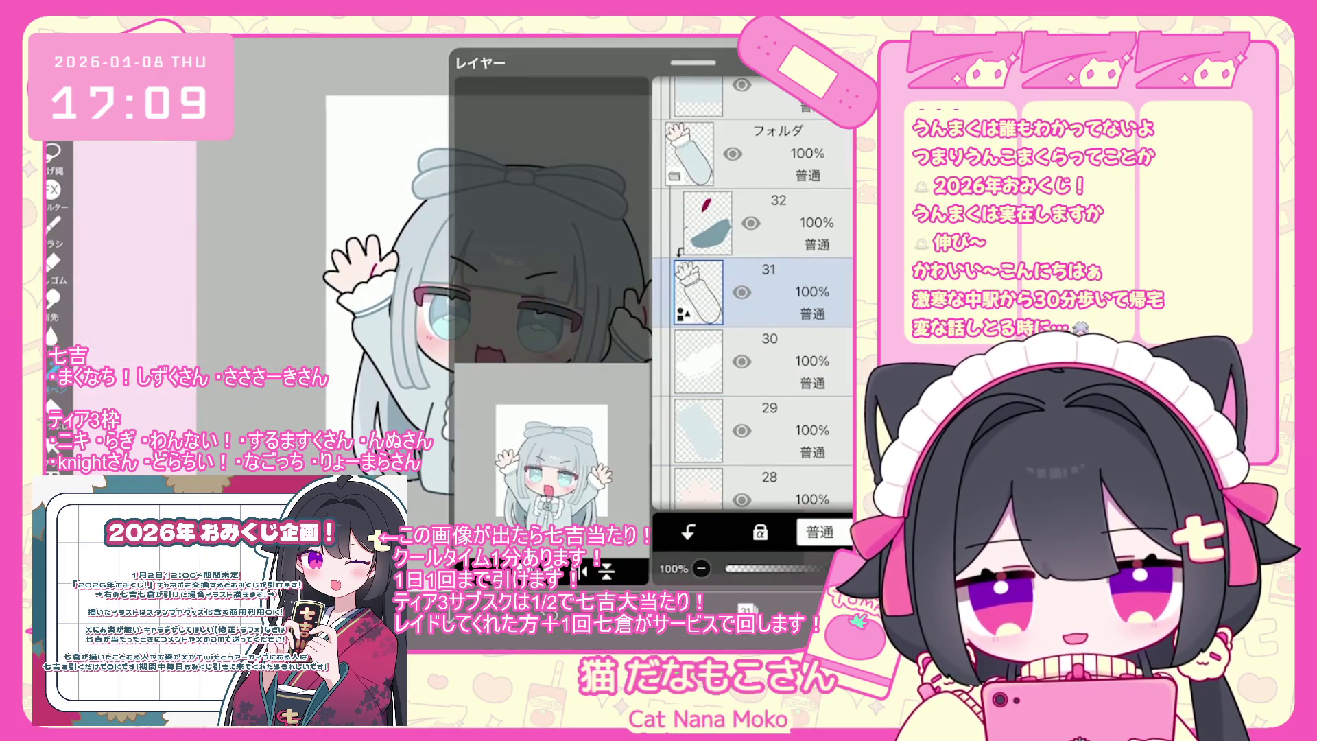
left_click(754, 430)
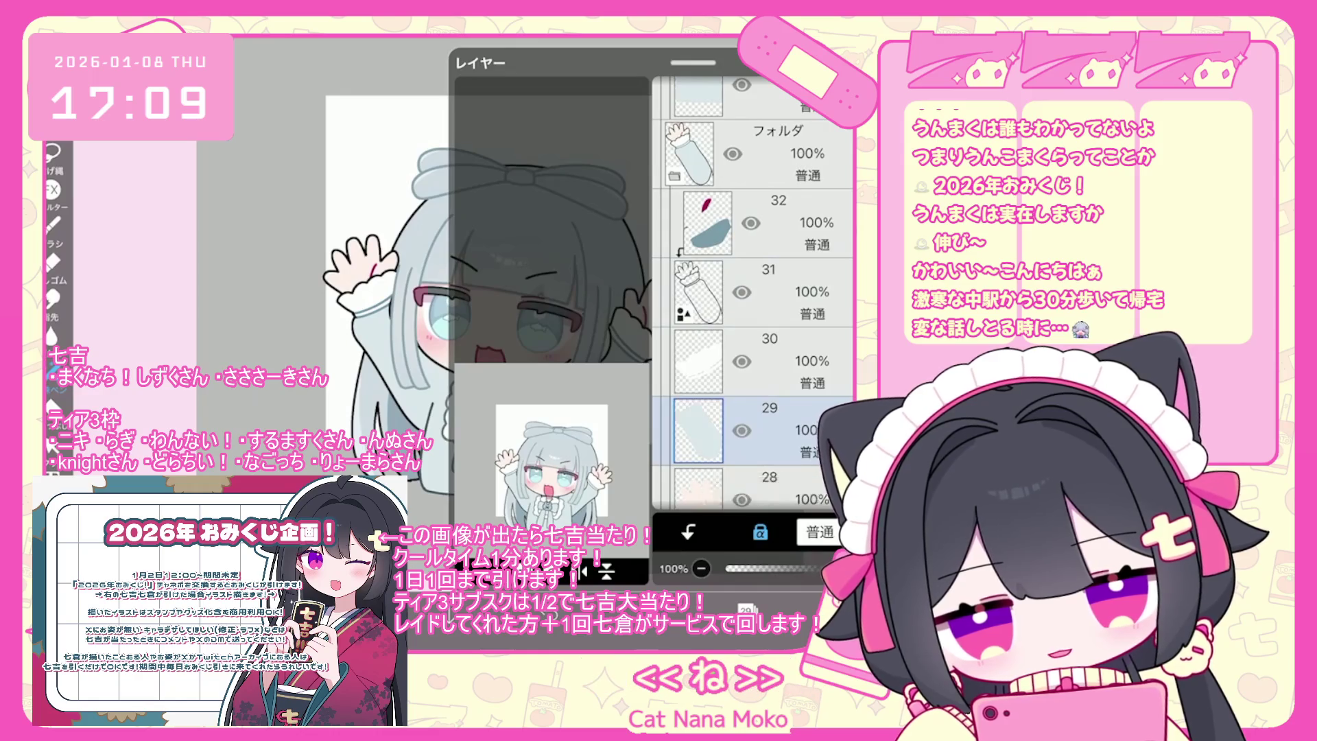
left_click(746, 607)
left_click(706, 608)
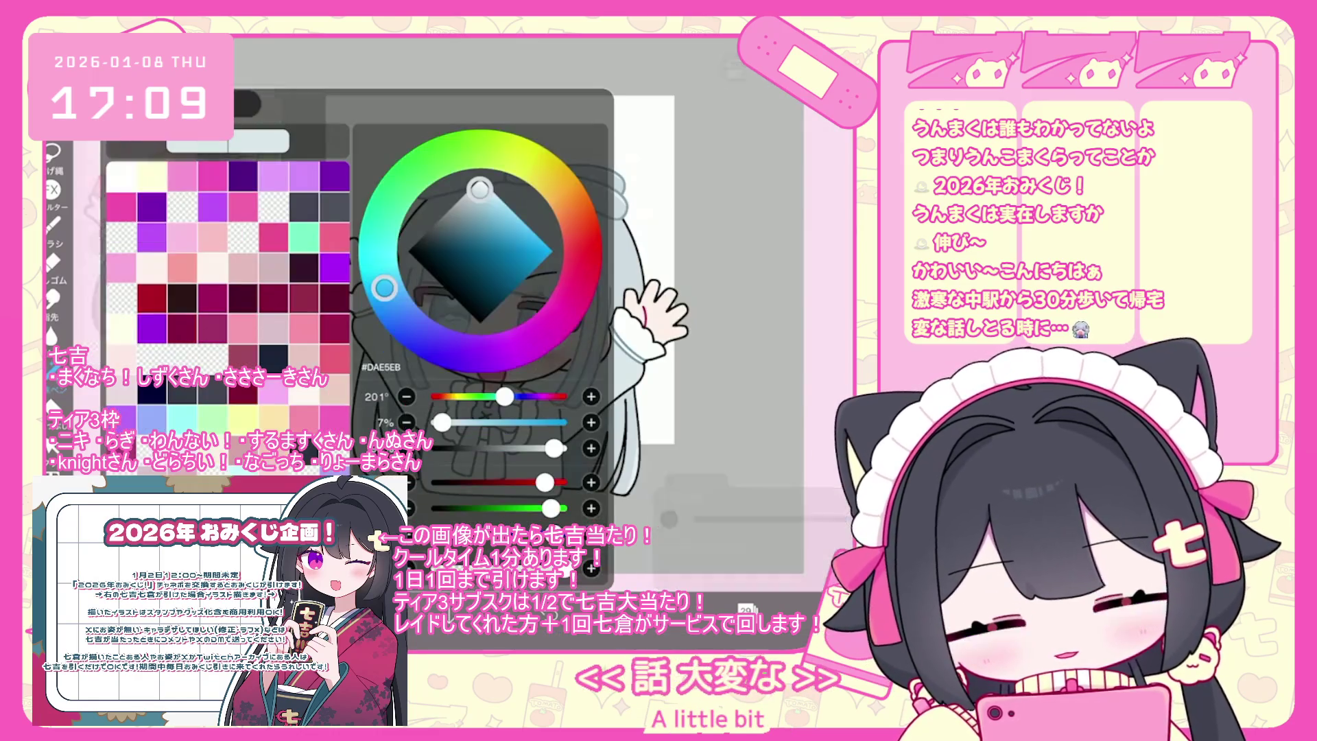
key("Escape")
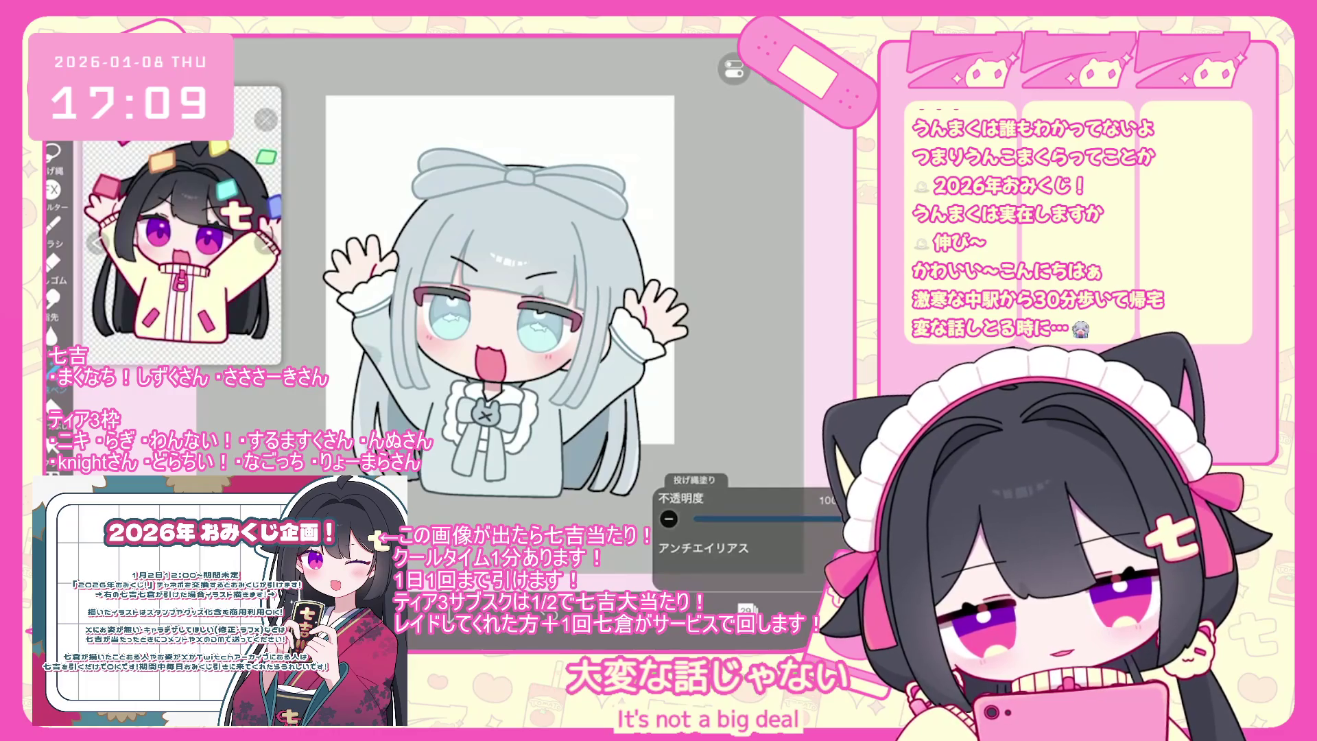
key("ctrl+z")
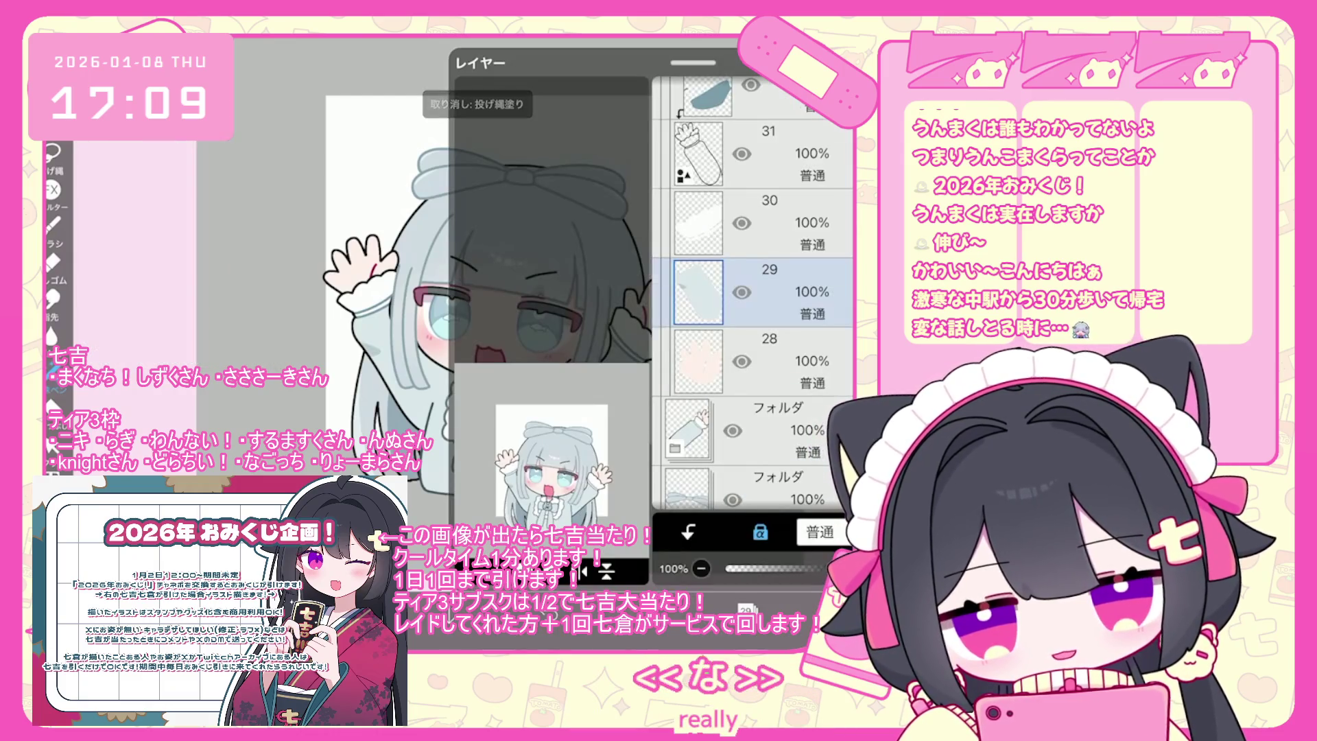
Switch to layer 25 and undo its last lasso fill.
scroll(752, 295, "up", 3)
left_click(752, 327)
scroll(752, 295, "down", 5)
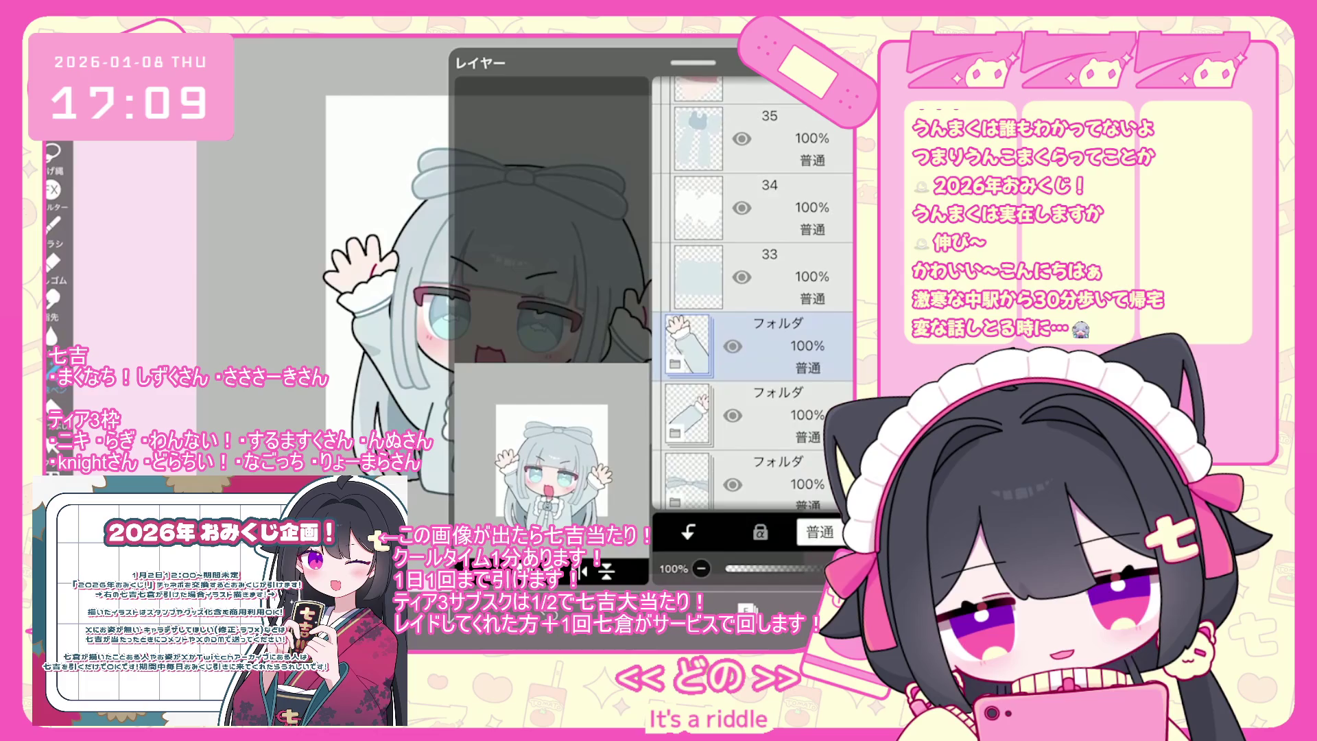
left_click(752, 365)
scroll(752, 295, "down", 3)
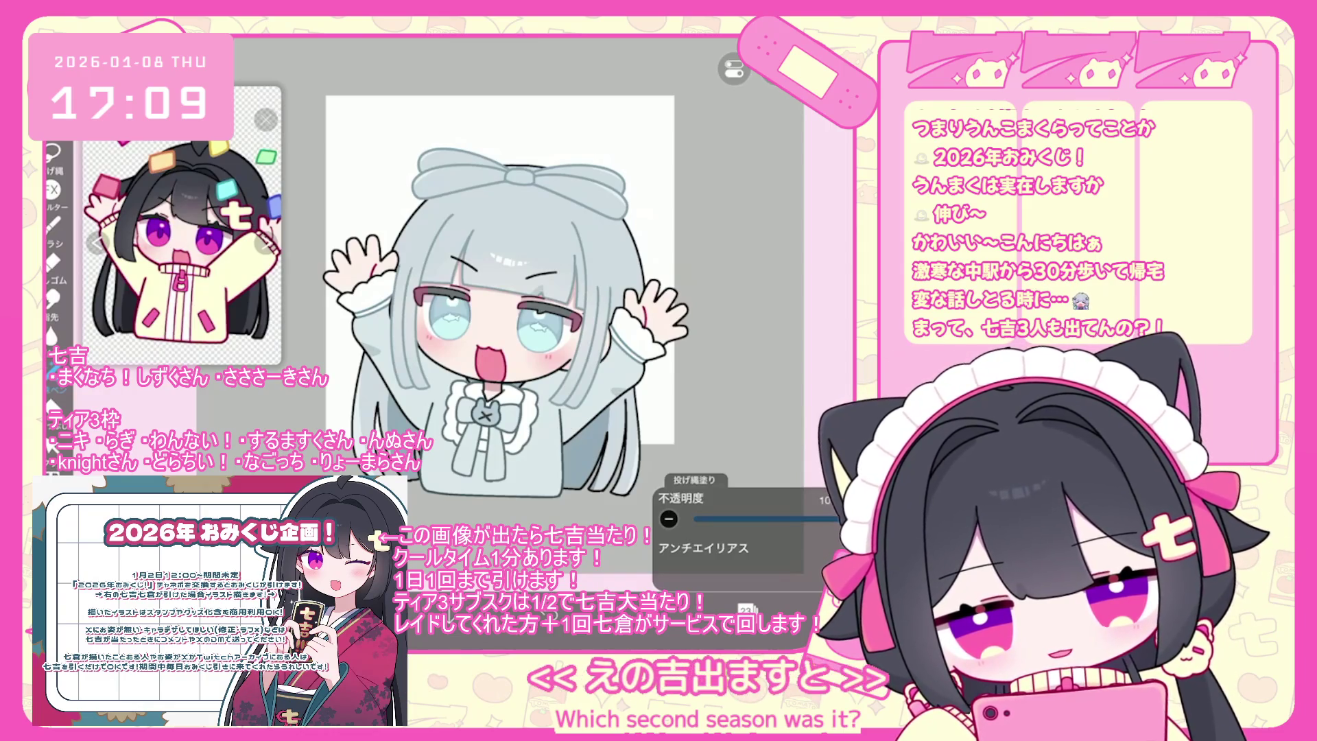
key("ctrl+z")
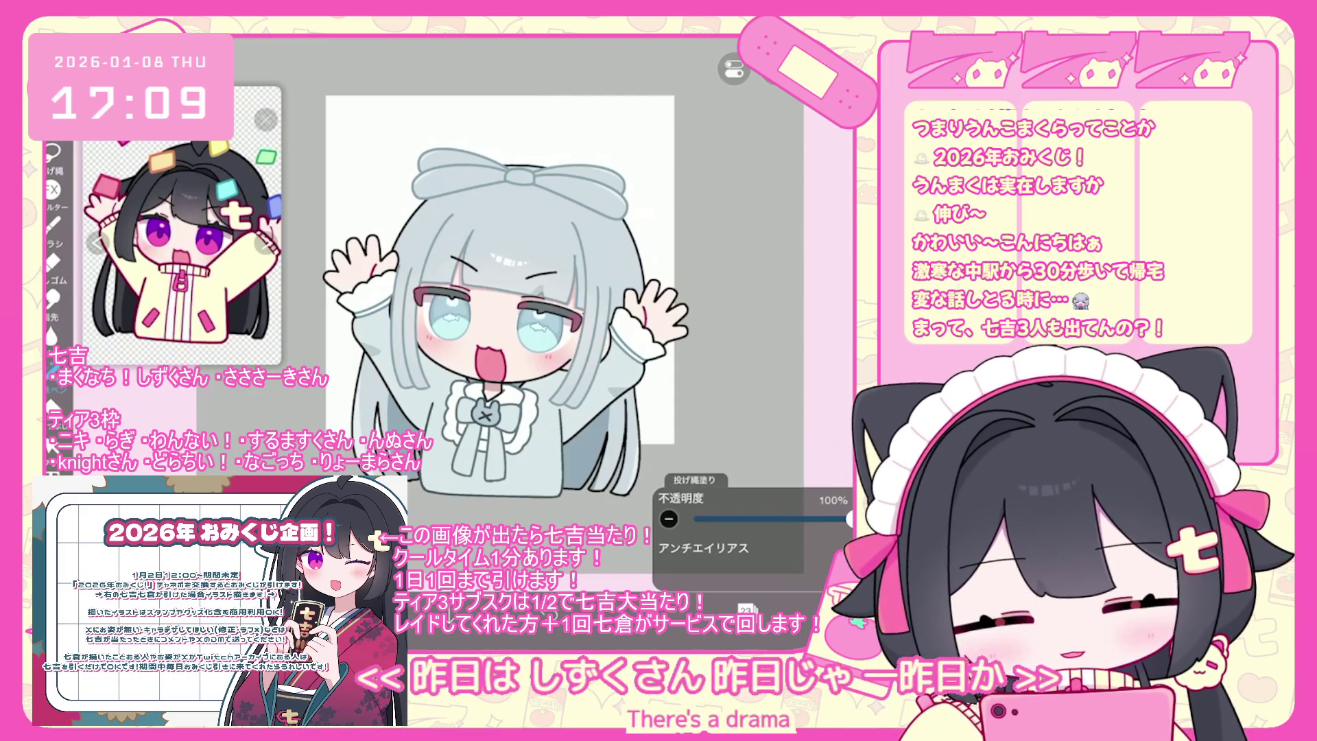
Make layer 78 active and switch back to brush-stroke painting.
scroll(487, 315, "up", 3)
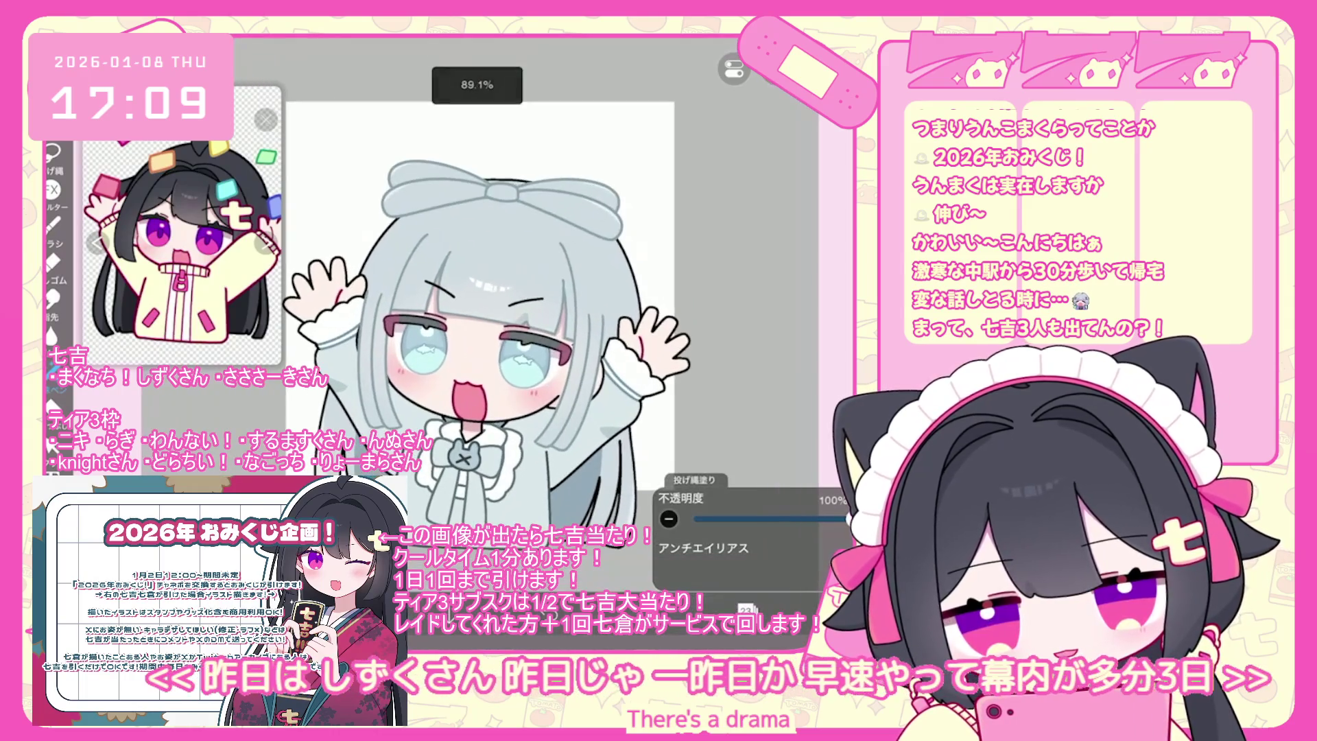
scroll(487, 301, "down", 2)
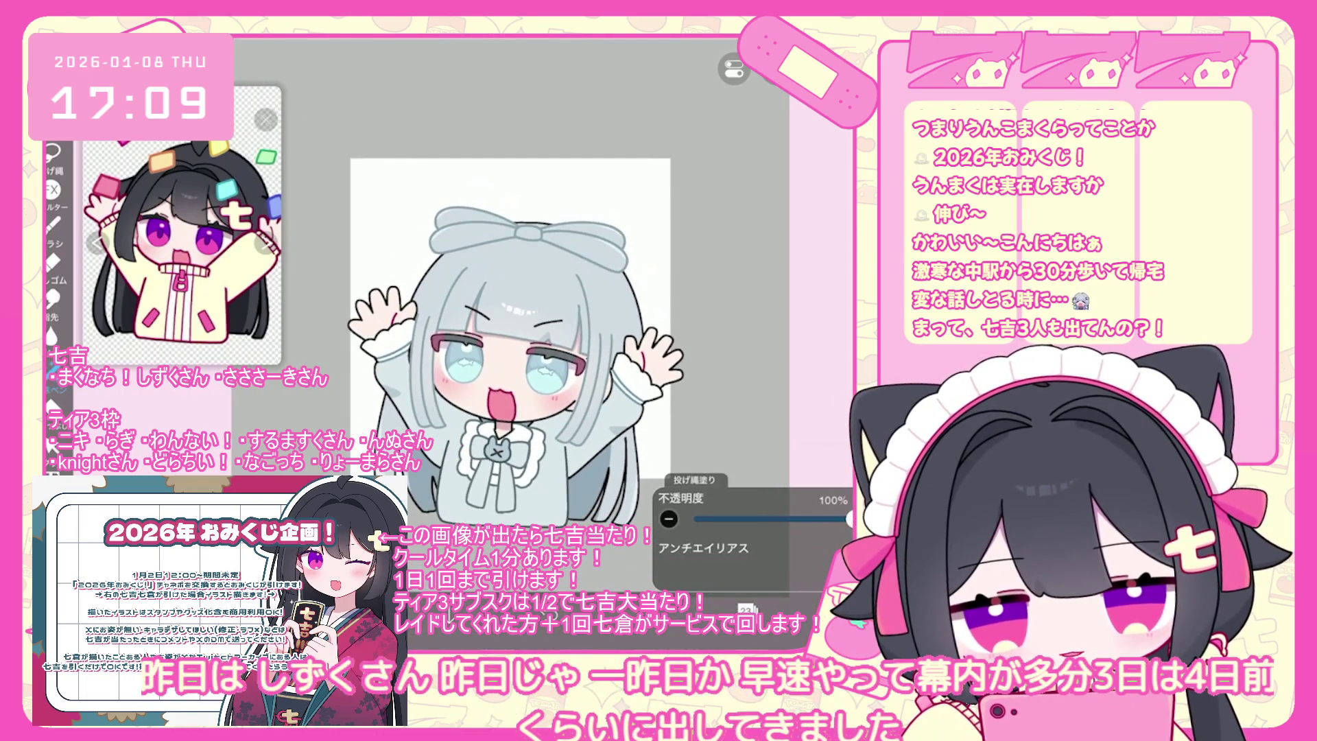
scroll(507, 343, "up", 2)
left_click(746, 608)
scroll(752, 292, "up", 10)
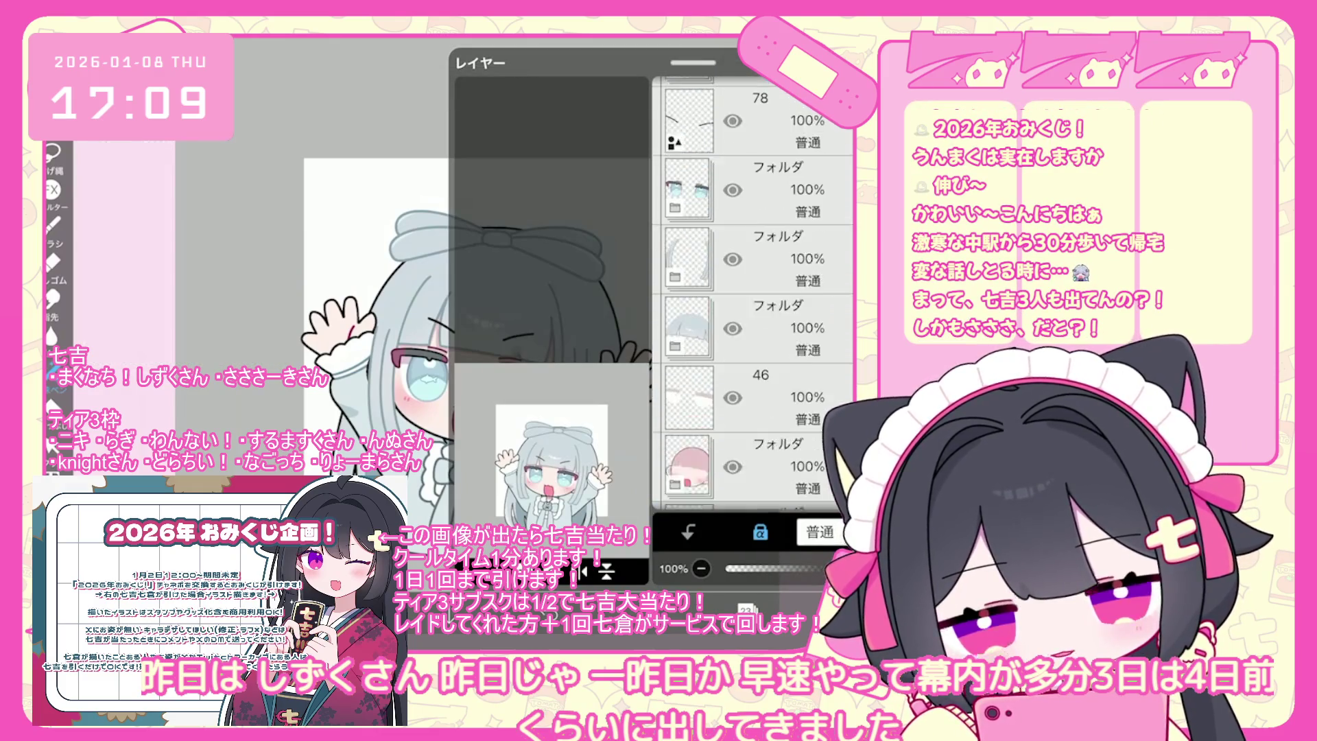
left_click(755, 370)
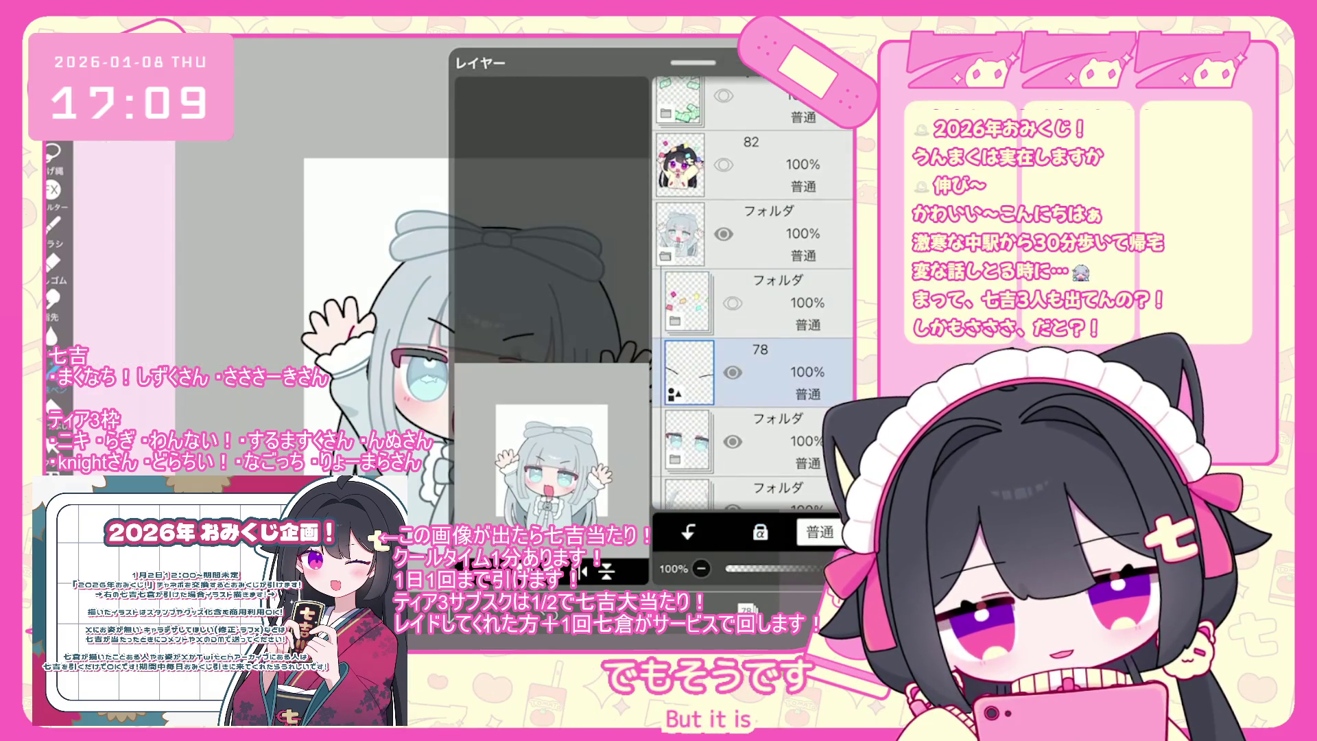
left_click(746, 608)
scroll(480, 308, "up", 5)
left_click(410, 323)
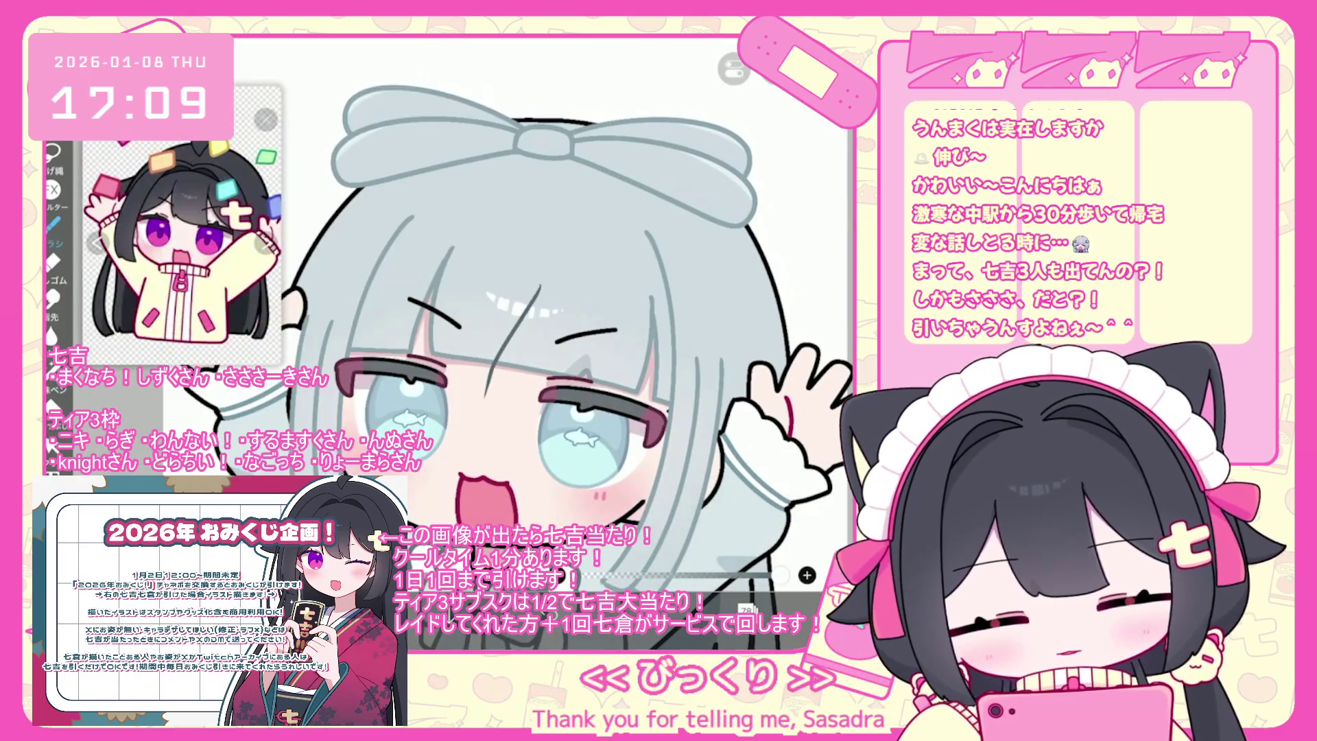
Undo the stray brush shape and change the eyebrow strokes' line colour to grey-blue.
key("ctrl+z")
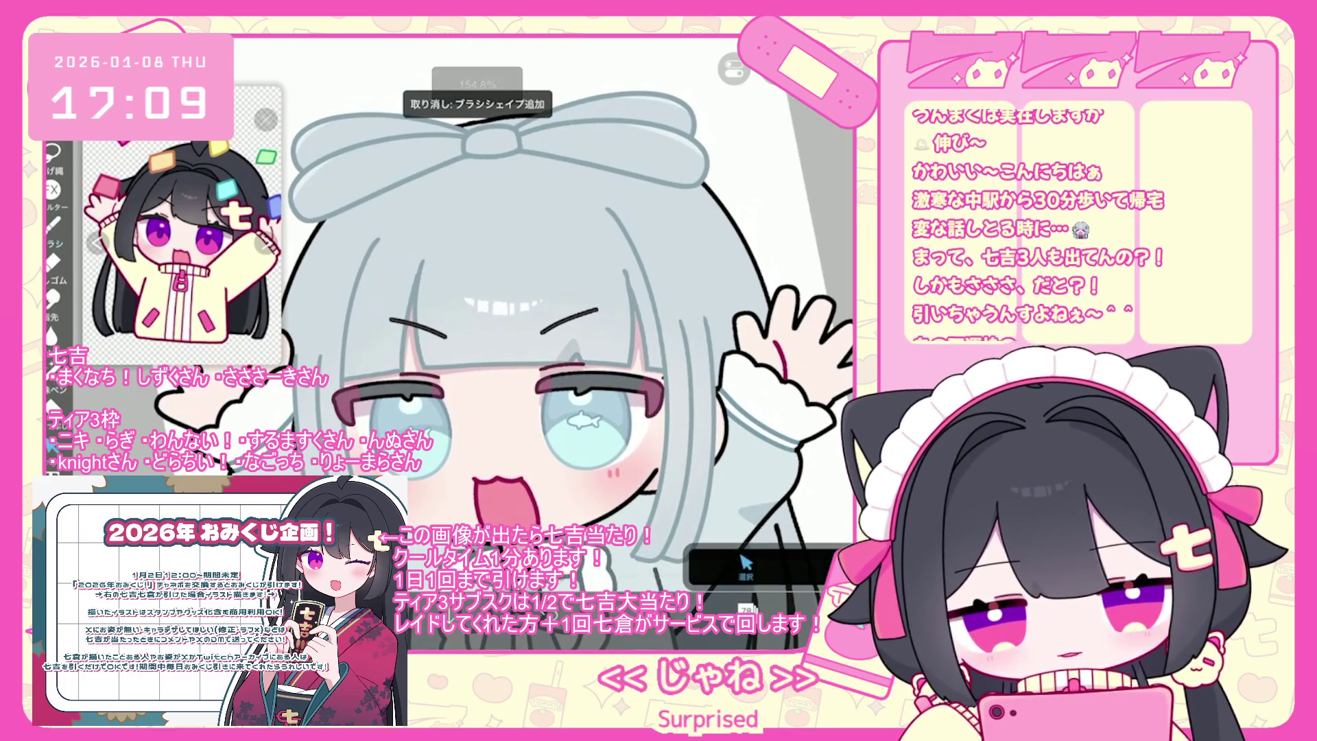
left_click(494, 322)
left_click(776, 485)
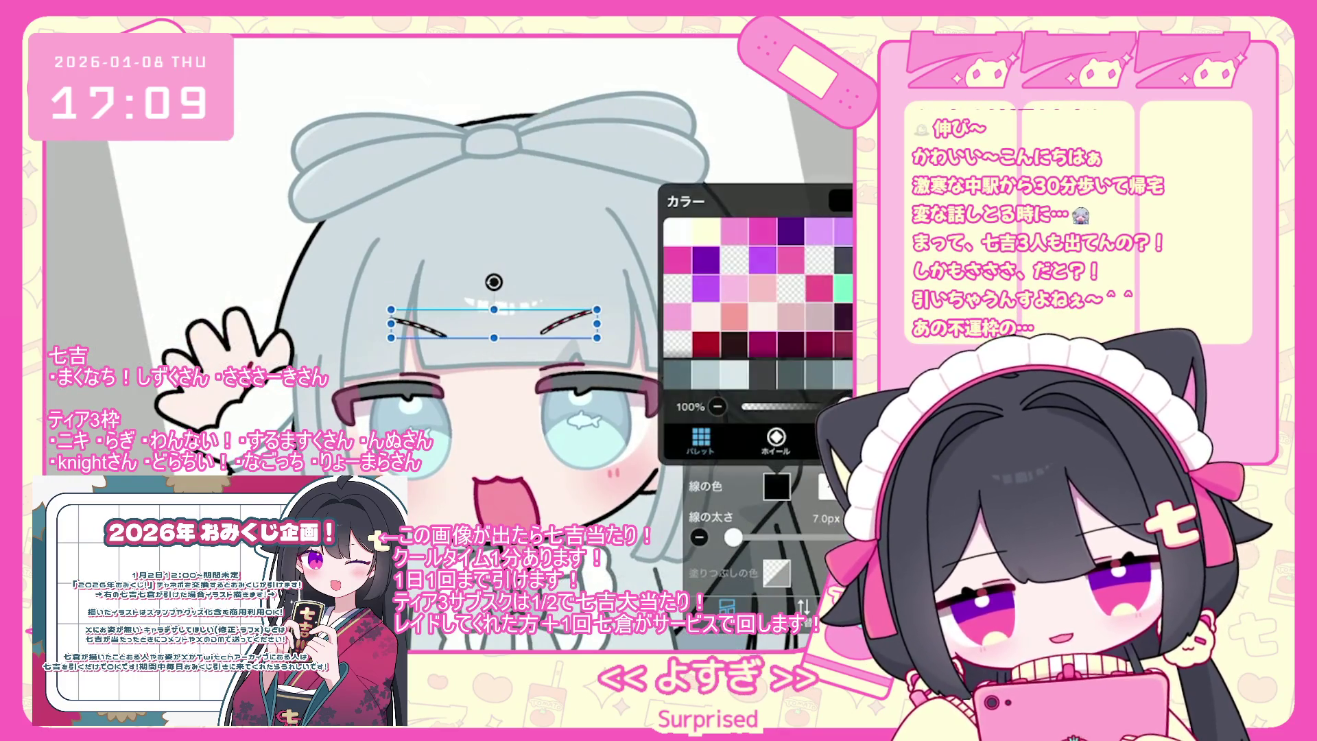
key("Escape")
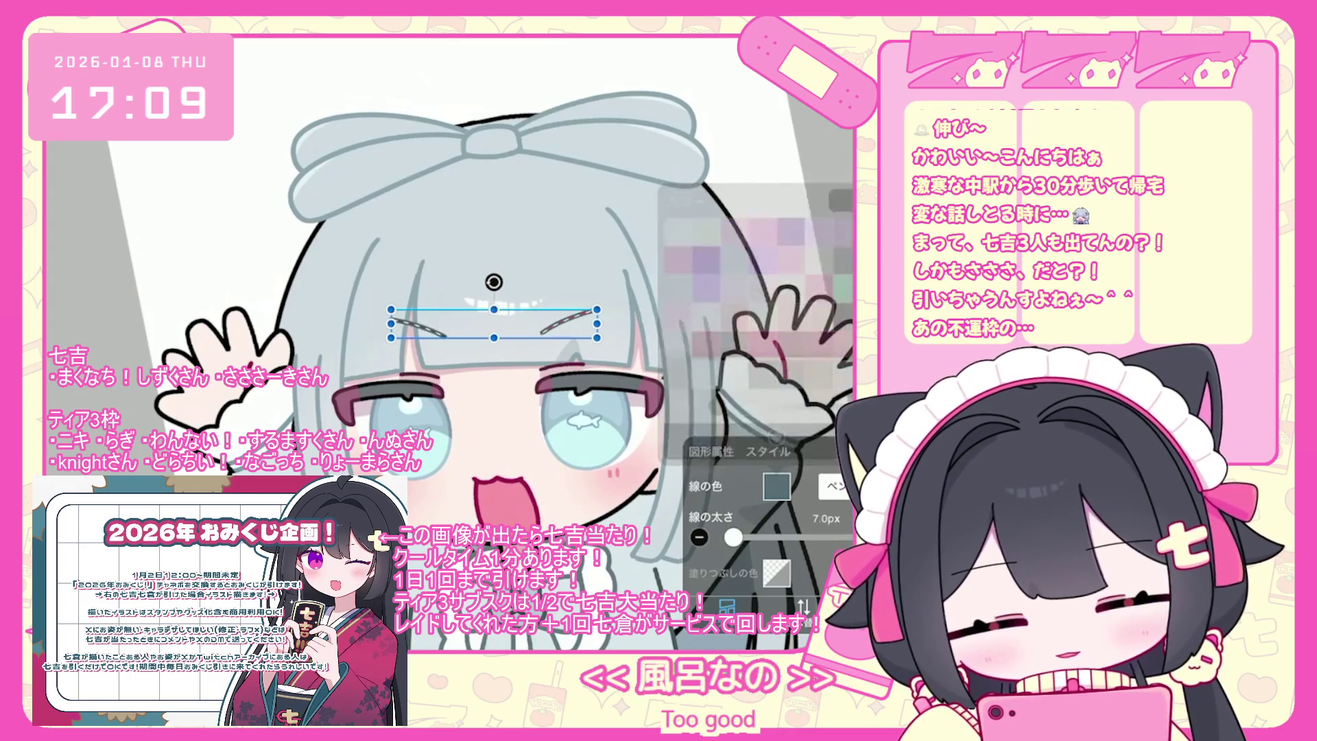
key("Escape")
scroll(582, 343, "down", 5)
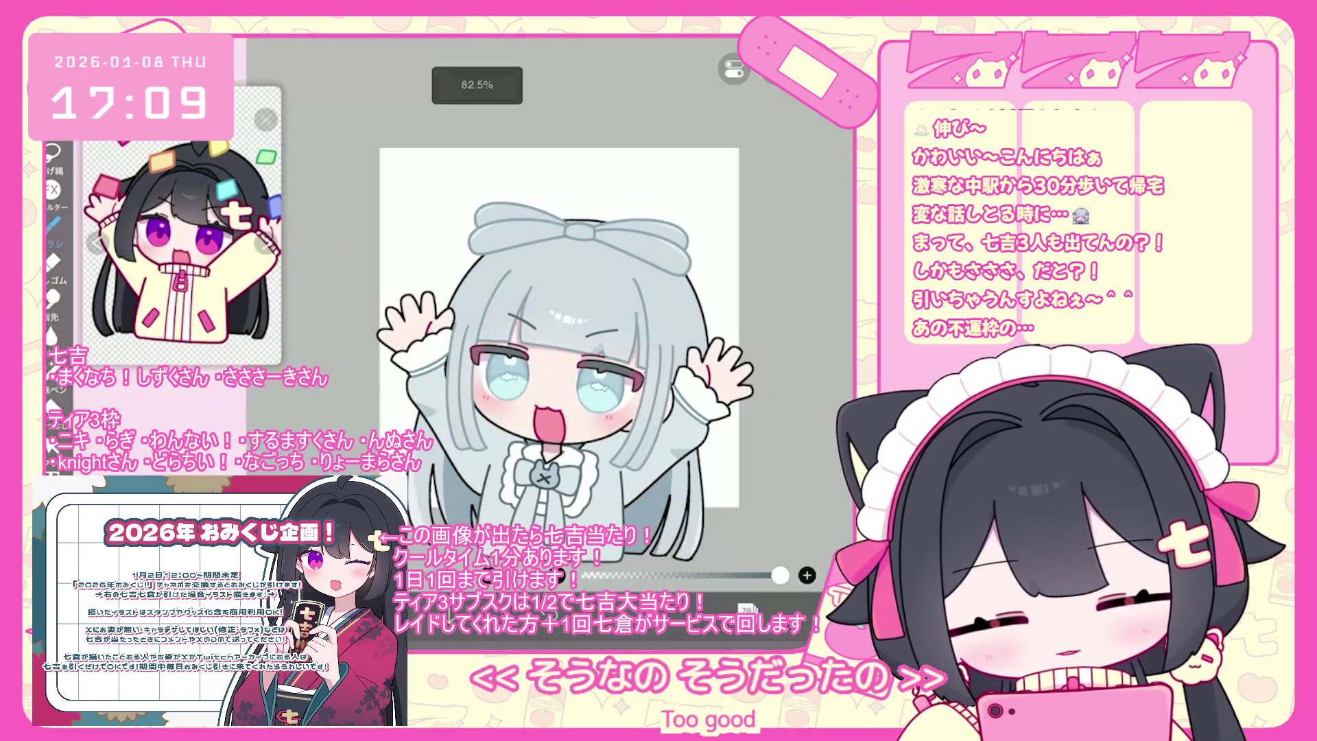
scroll(583, 342, "down", 2)
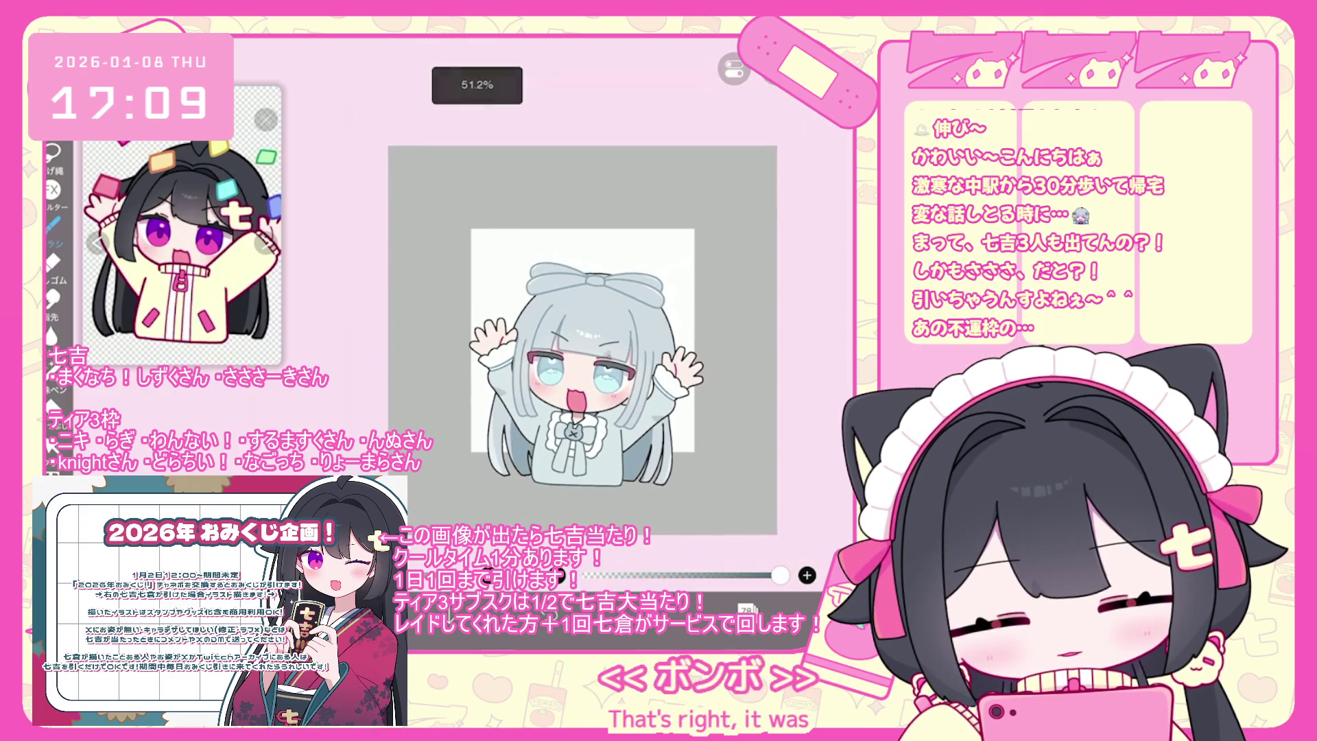
scroll(521, 322, "up", 3)
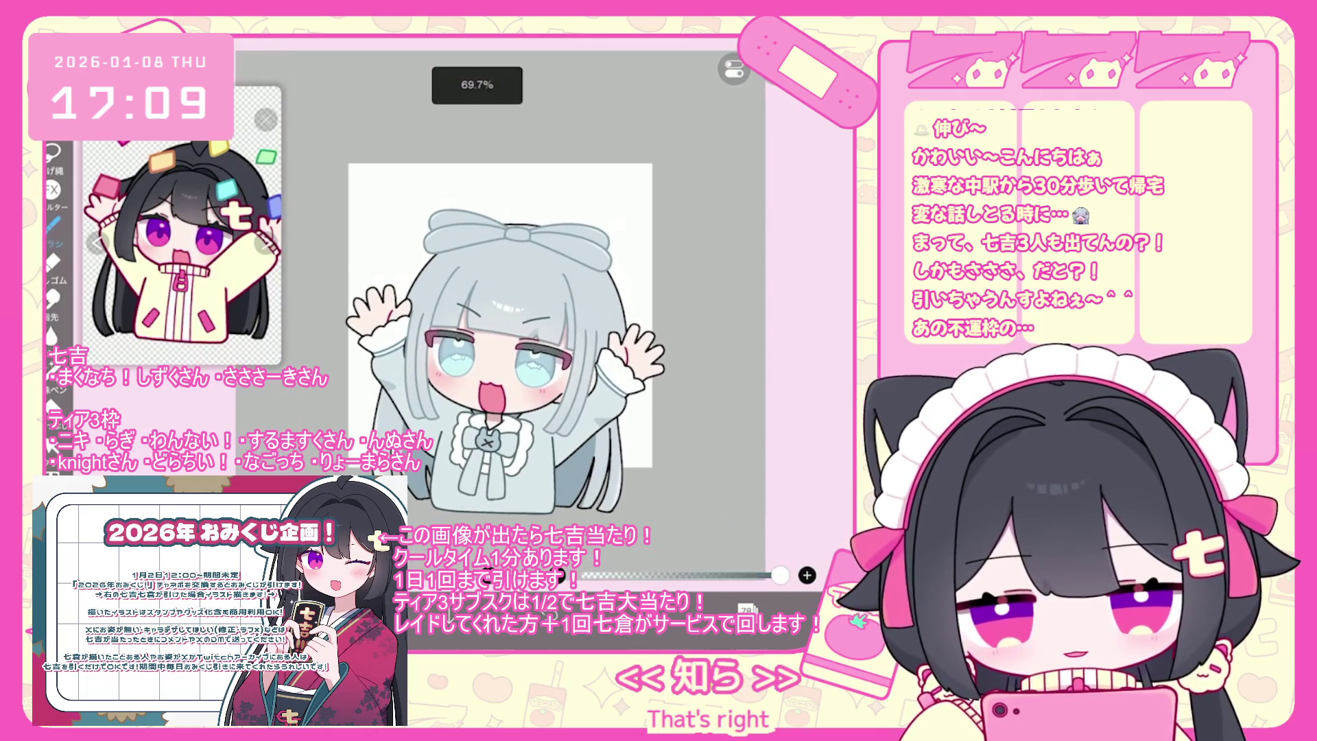
left_click(748, 609)
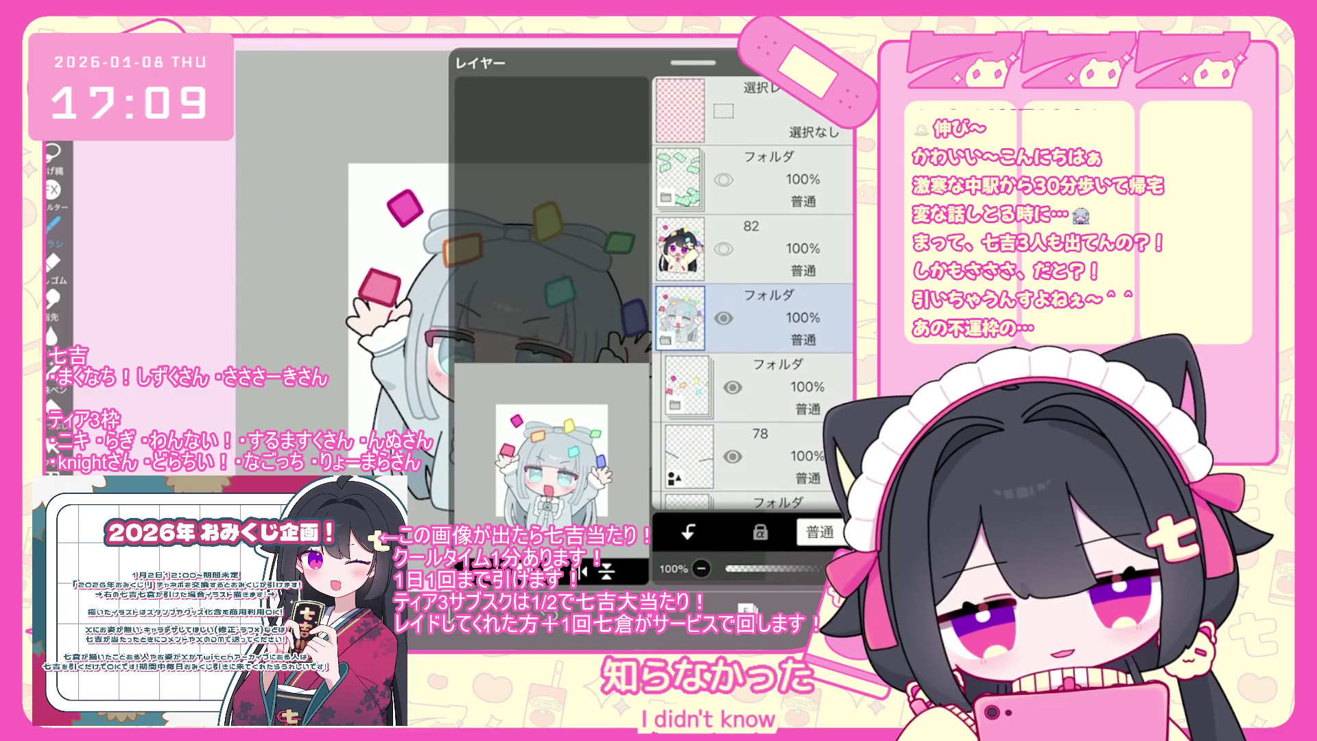
left_click(732, 426)
left_click(782, 411)
scroll(755, 295, "down", 1)
left_click(754, 395)
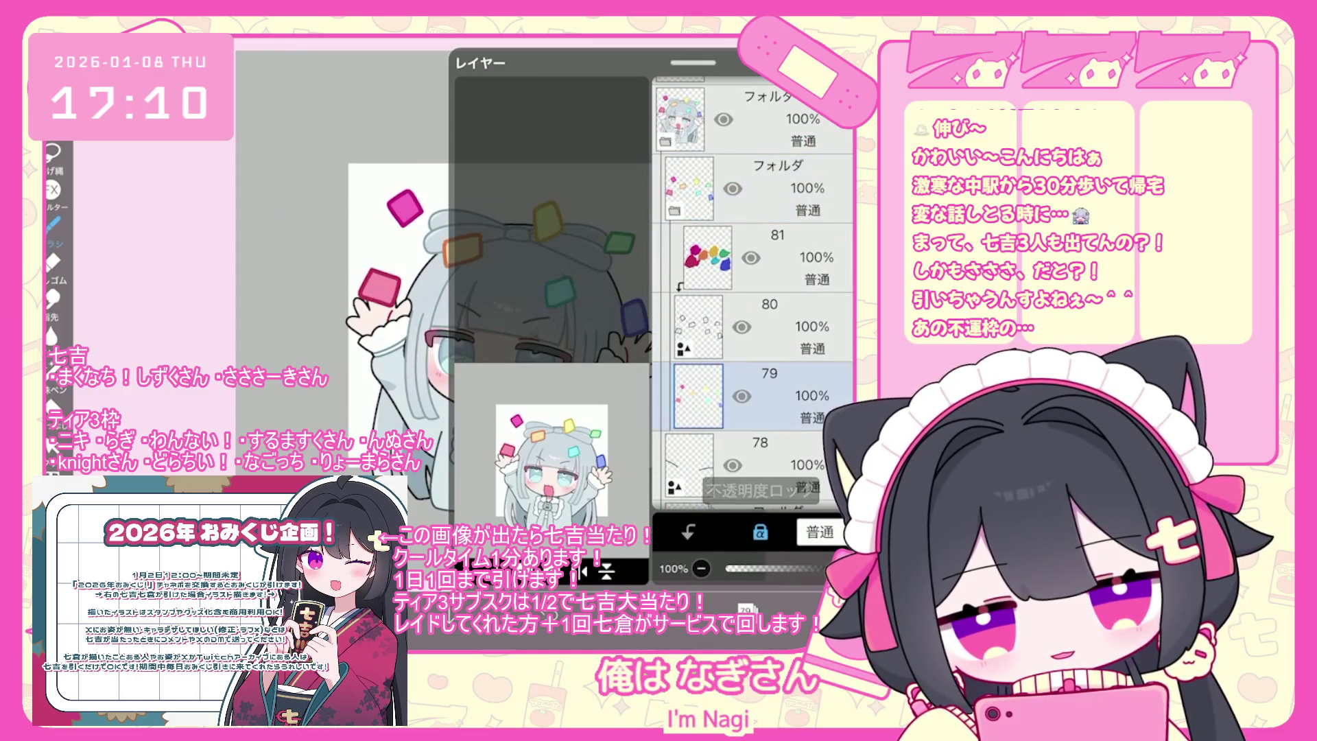
left_click(747, 609)
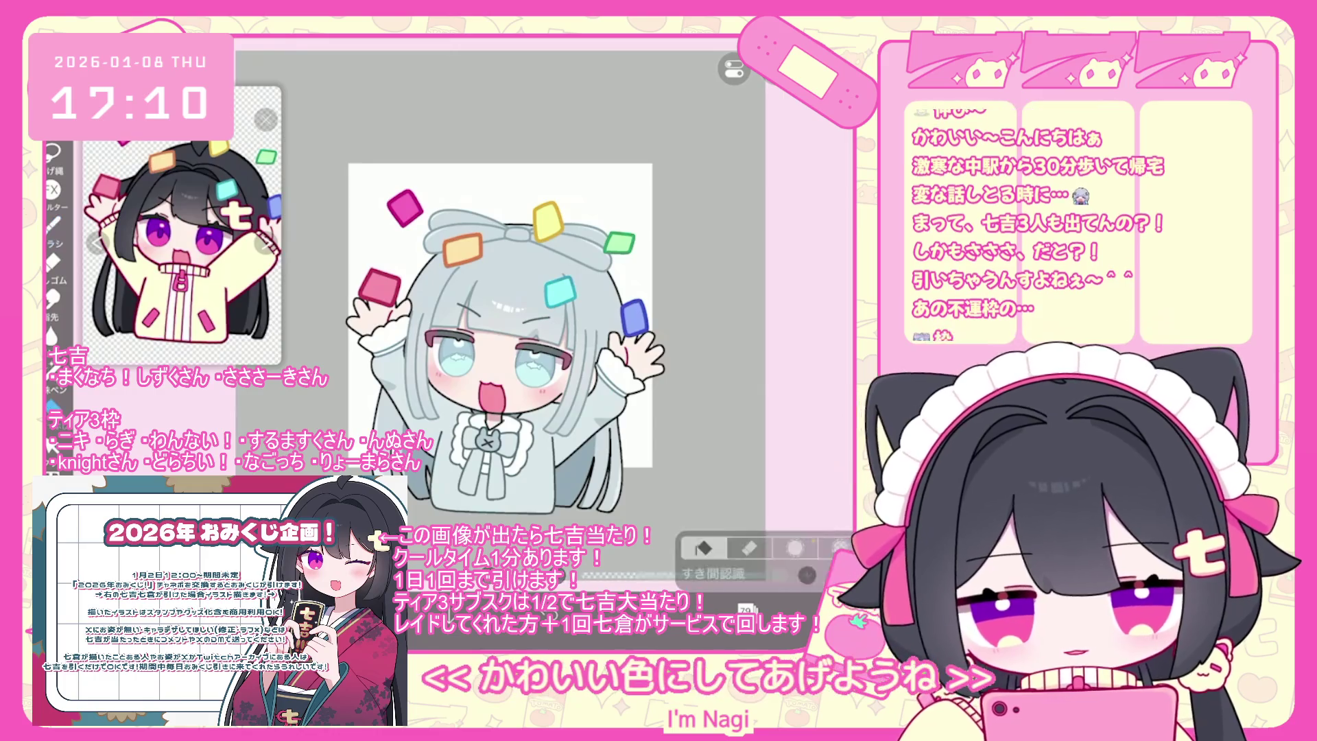
scroll(509, 336, "down", 2)
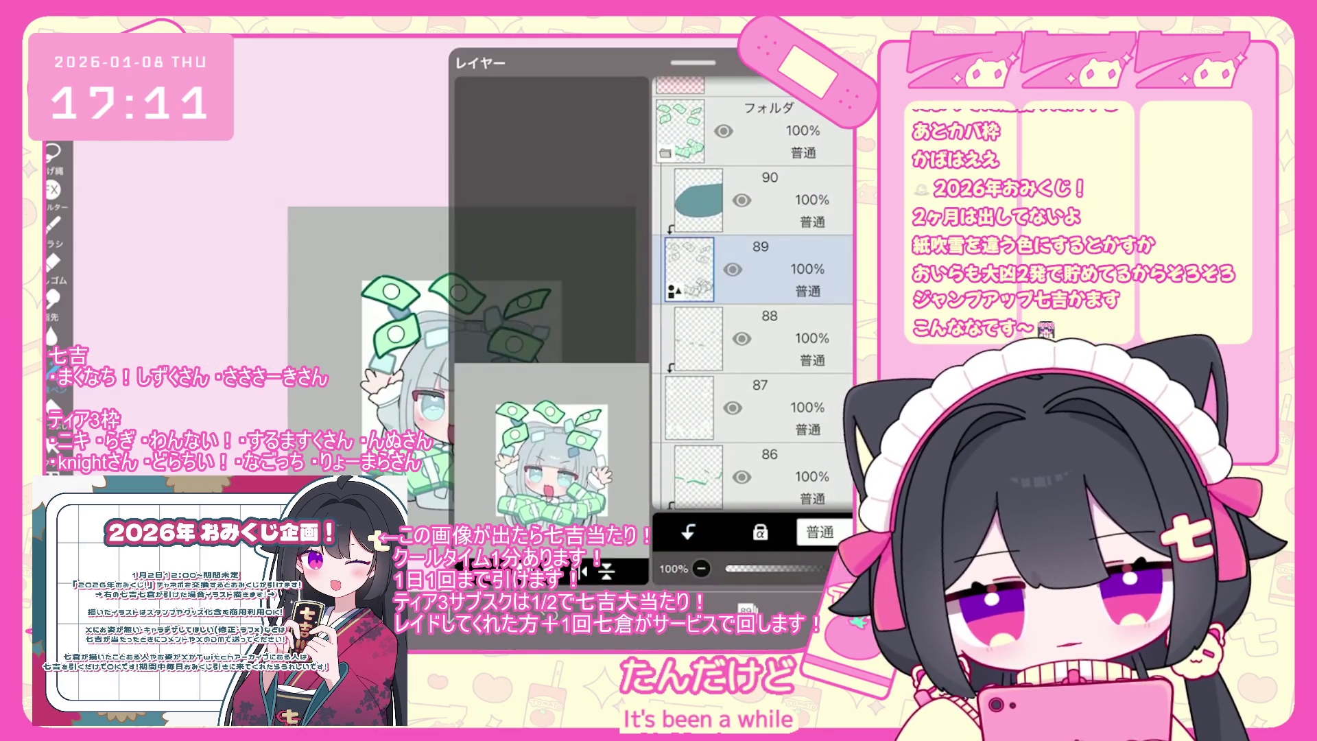
Select layer 85 and lasso-fill the lower cluster of bills with white.
left_click(782, 200)
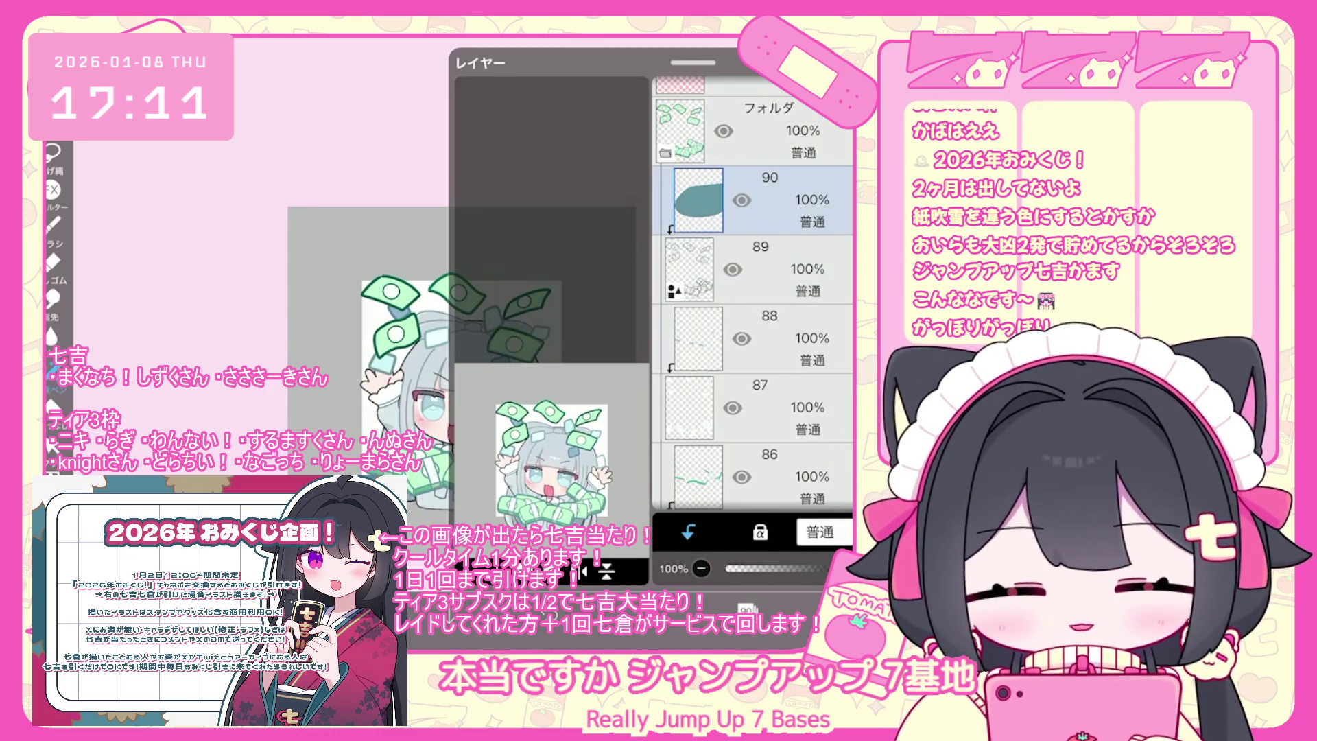
scroll(755, 295, "down", 2)
left_click(754, 439)
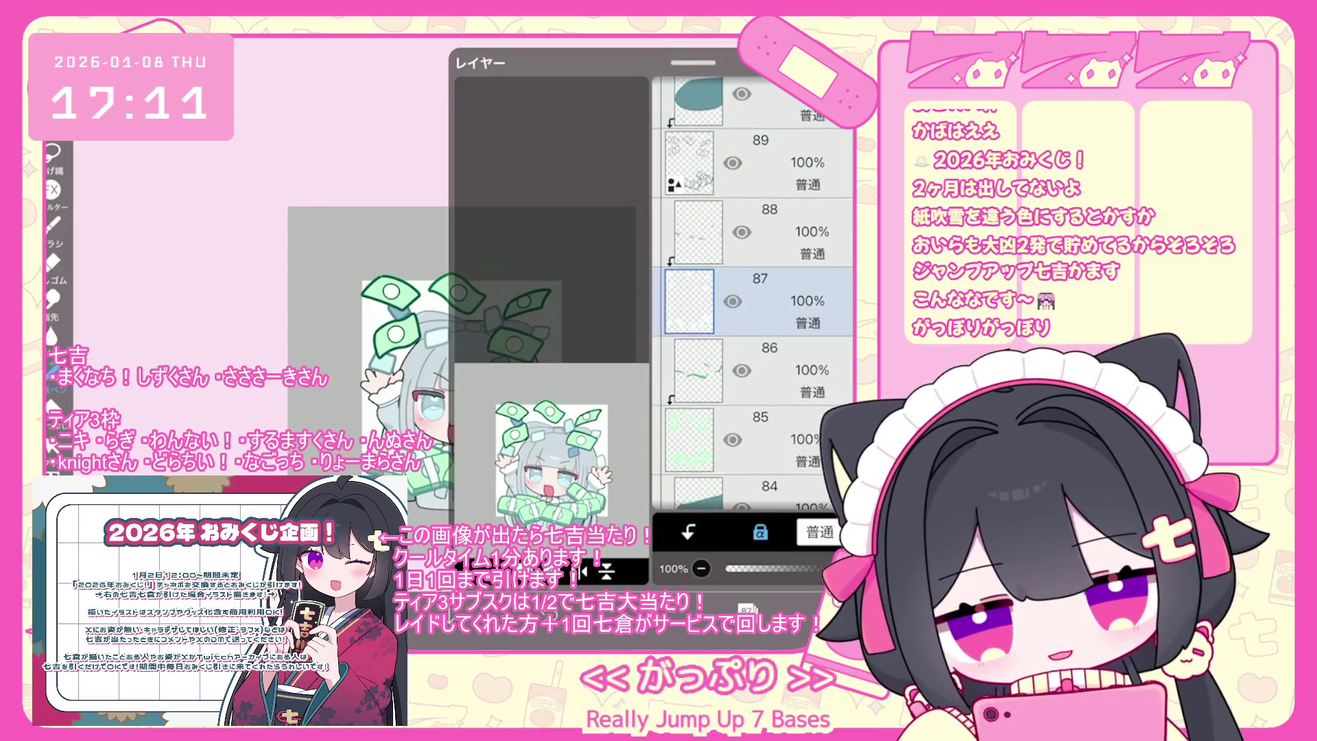
scroll(754, 295, "down", 2)
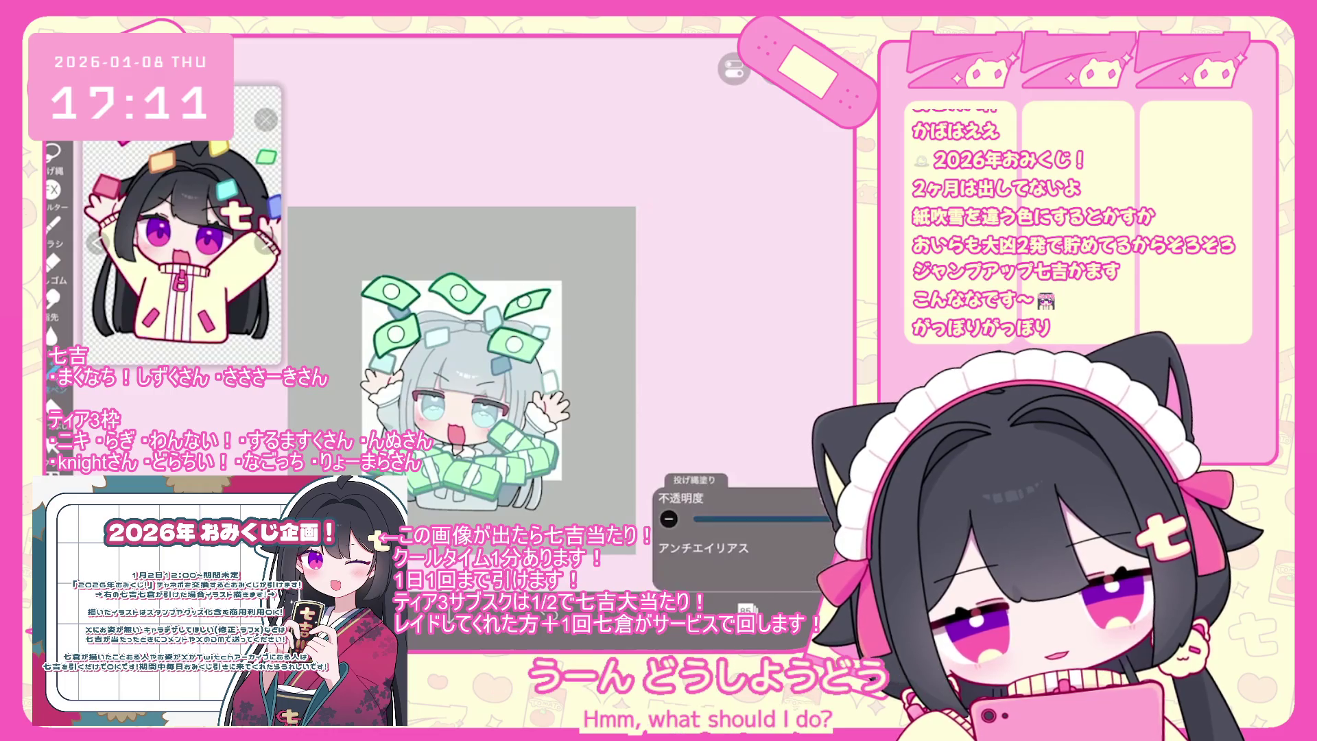
left_click(52, 387)
left_click_drag(425, 480, 548, 432)
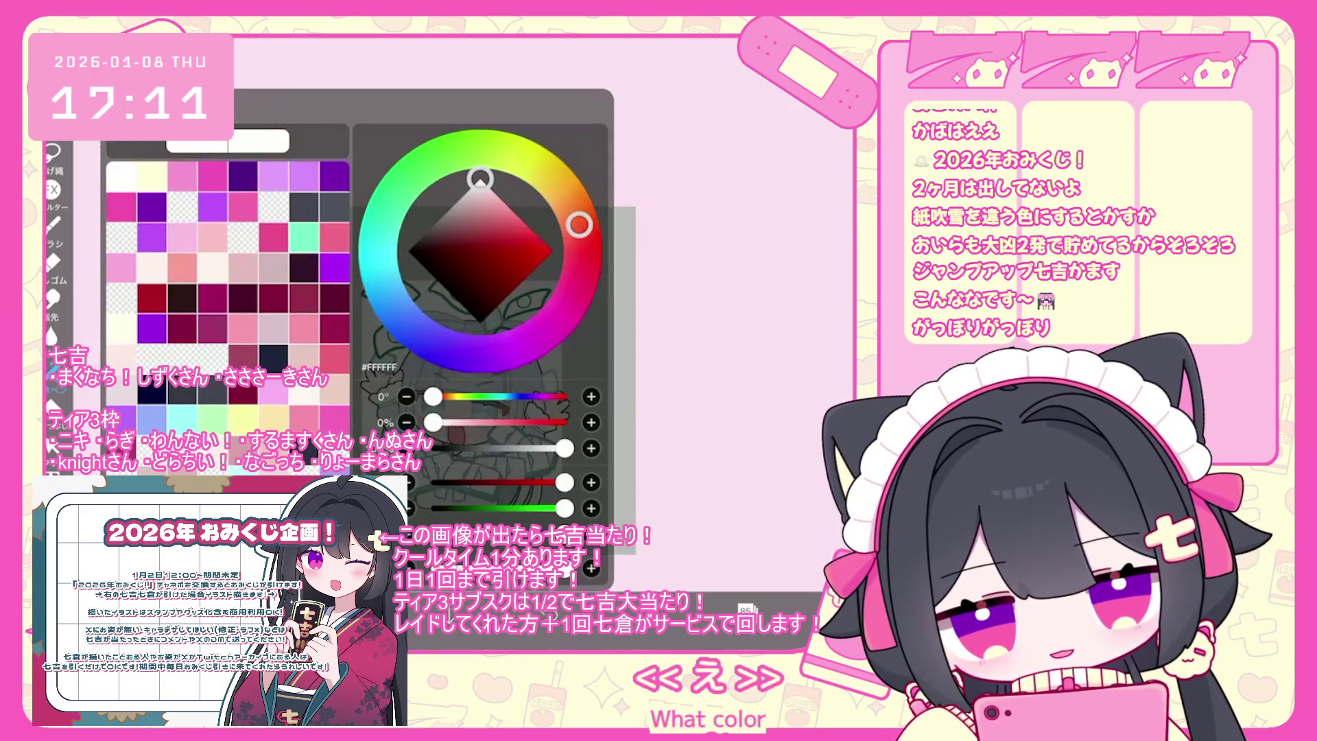
Pick a very pale blue-grey drawing colour, #82A4B8.
left_click(381, 277)
left_click_drag(486, 227, 482, 190)
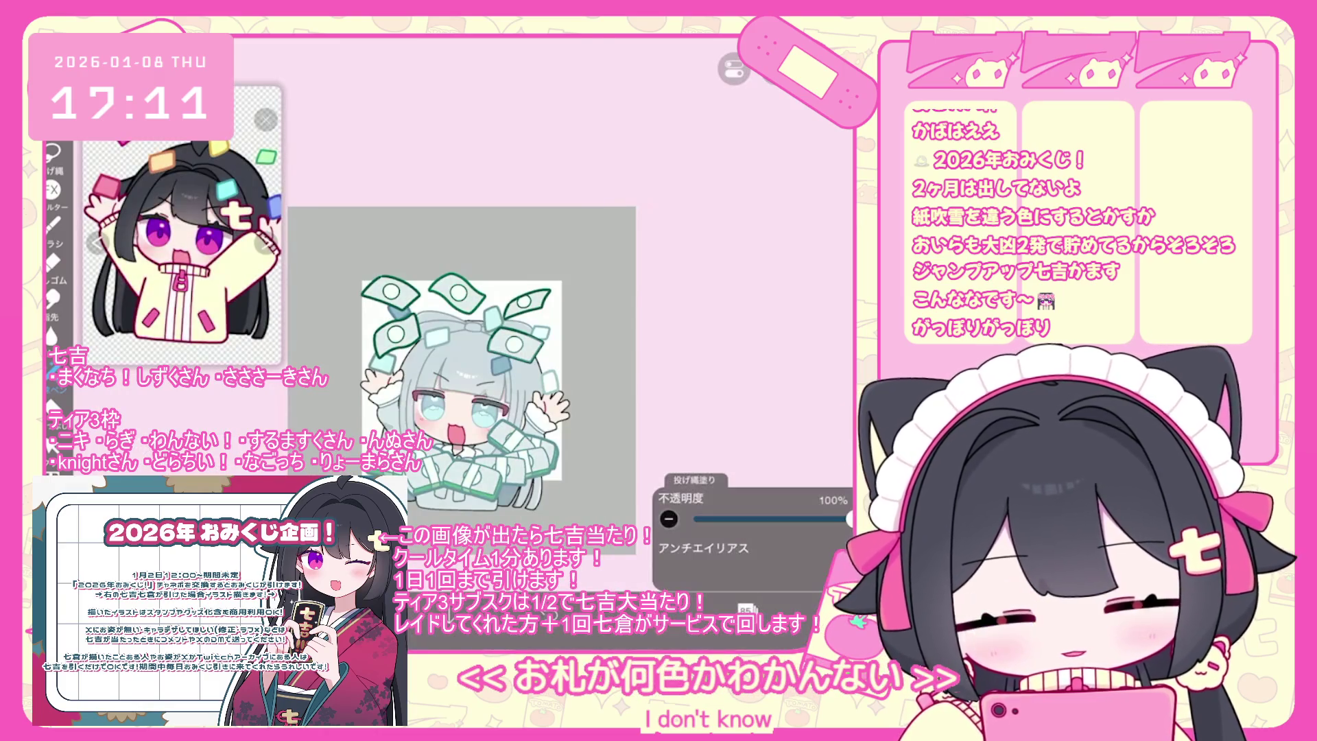
scroll(753, 293, "up", 2)
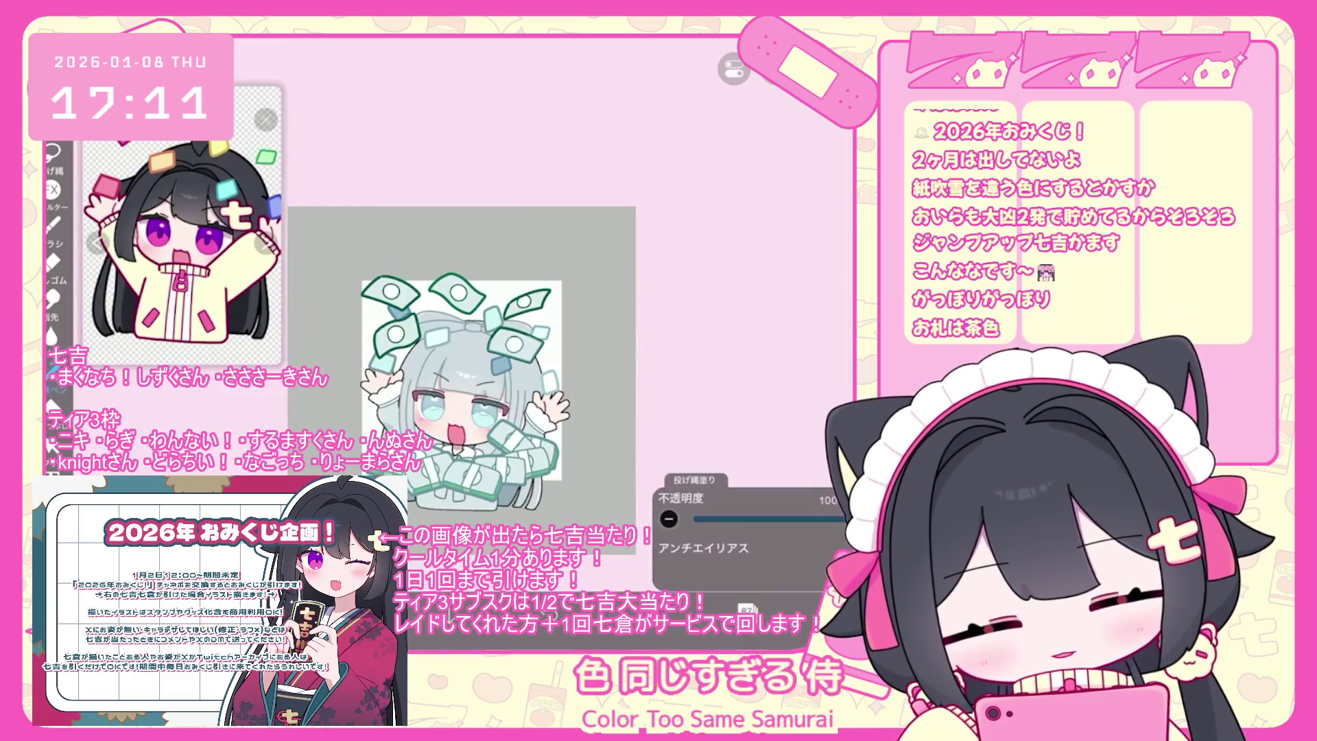
scroll(753, 293, "up", 1)
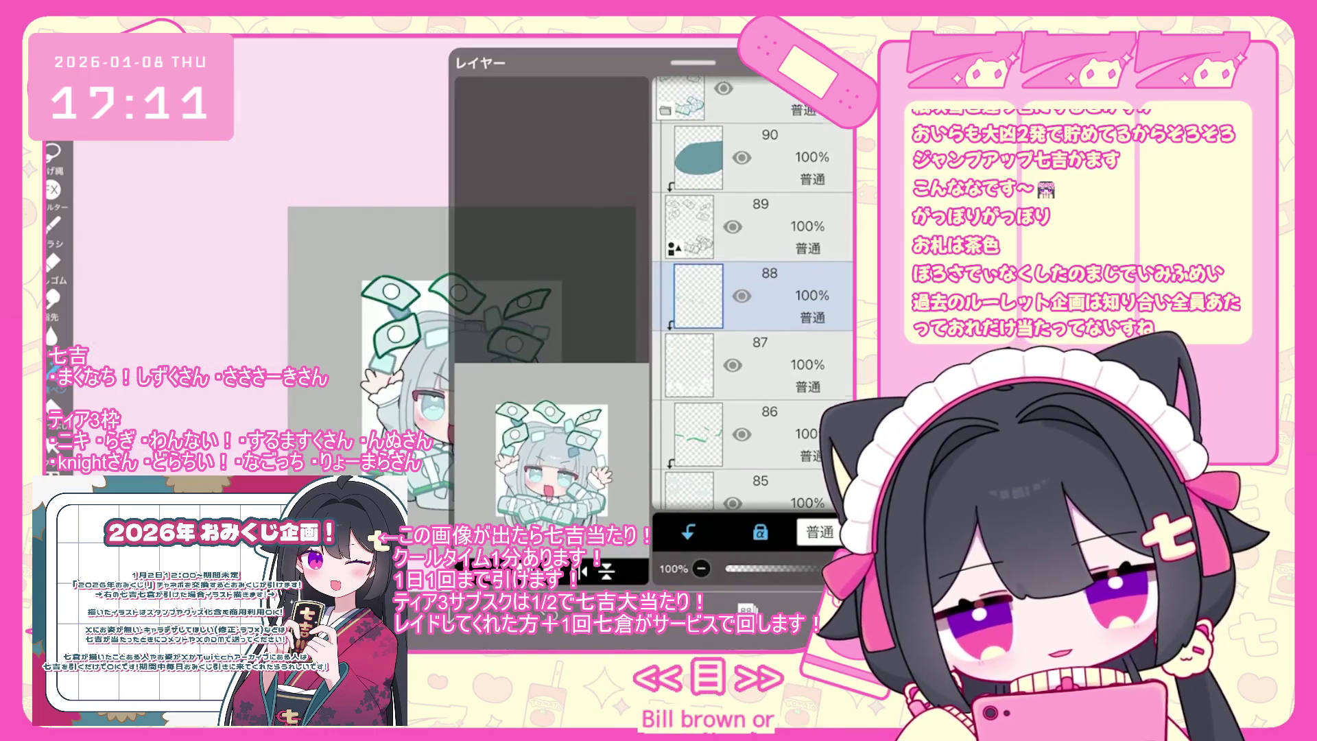
scroll(753, 295, "up", 1)
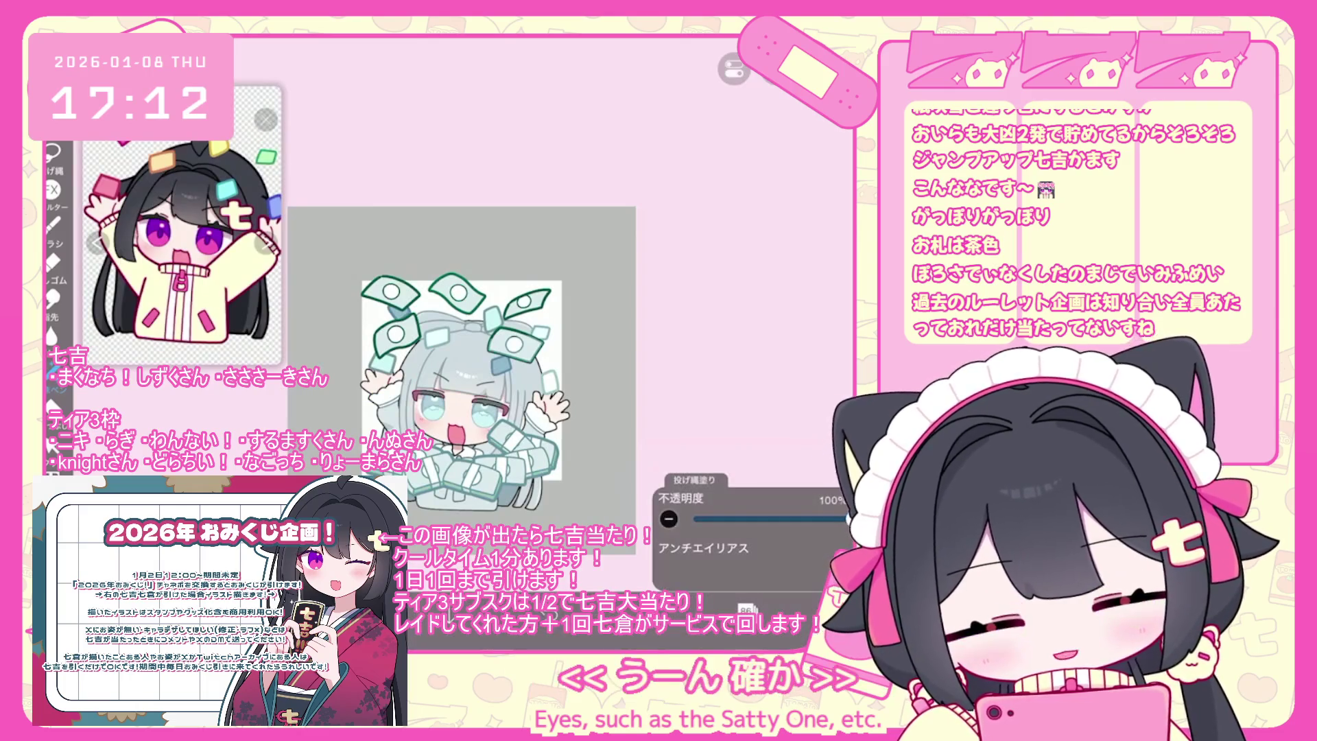
scroll(754, 295, "up", 3)
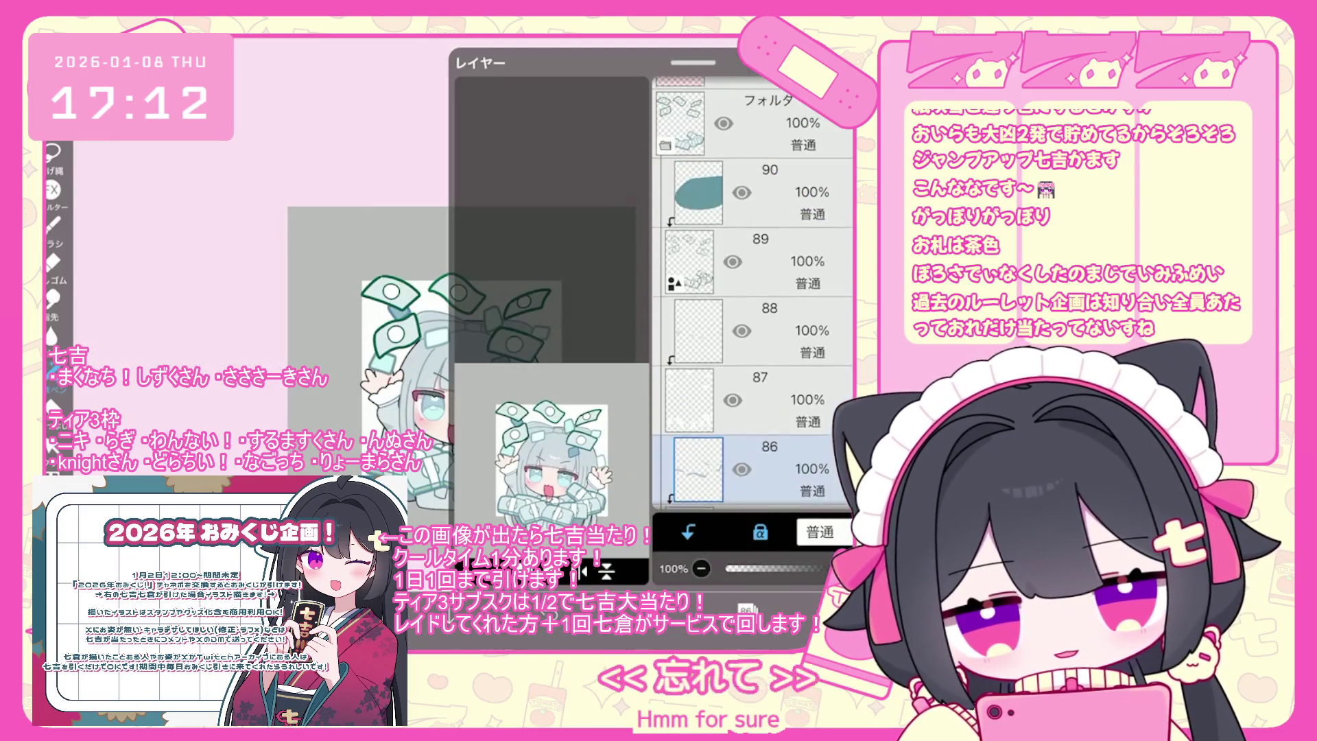
Move the dark-blob layer 90 down to position 84, then reselect layer 85.
left_click(754, 342)
left_click(754, 205)
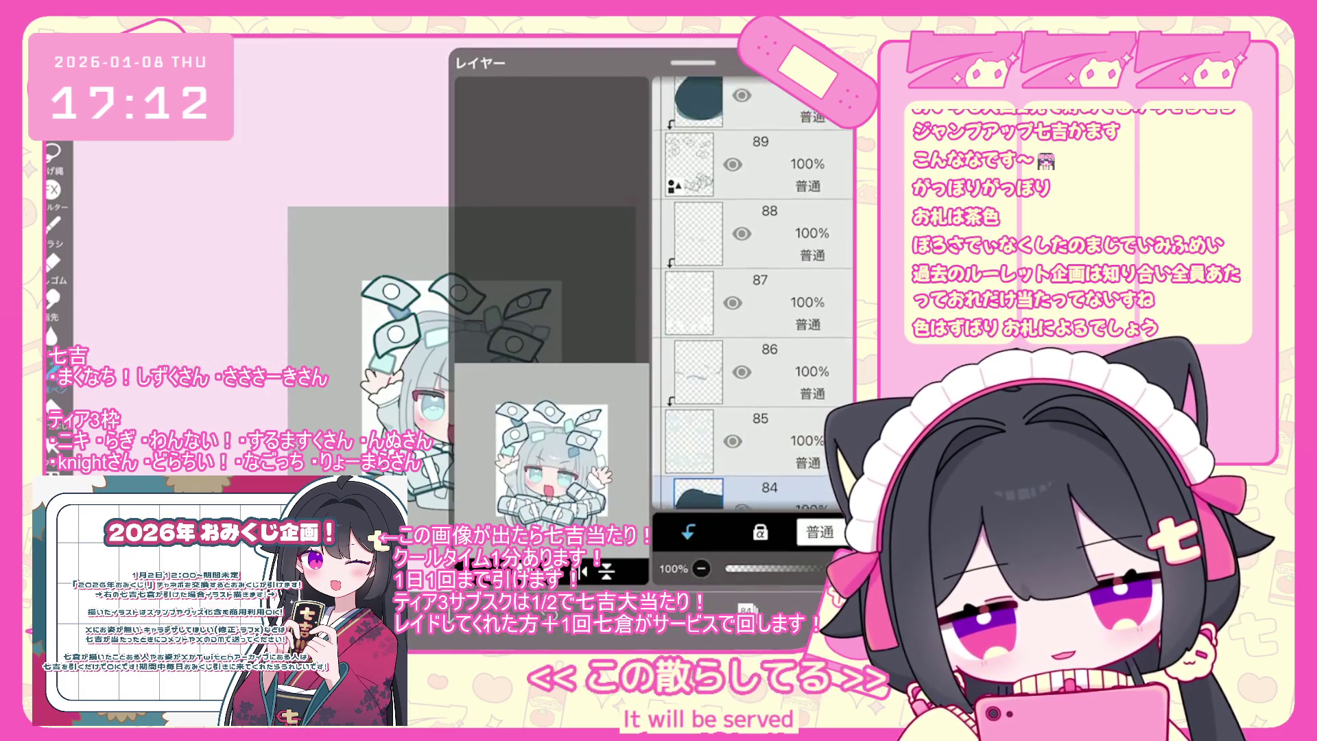
left_click_drag(698, 147, 698, 443)
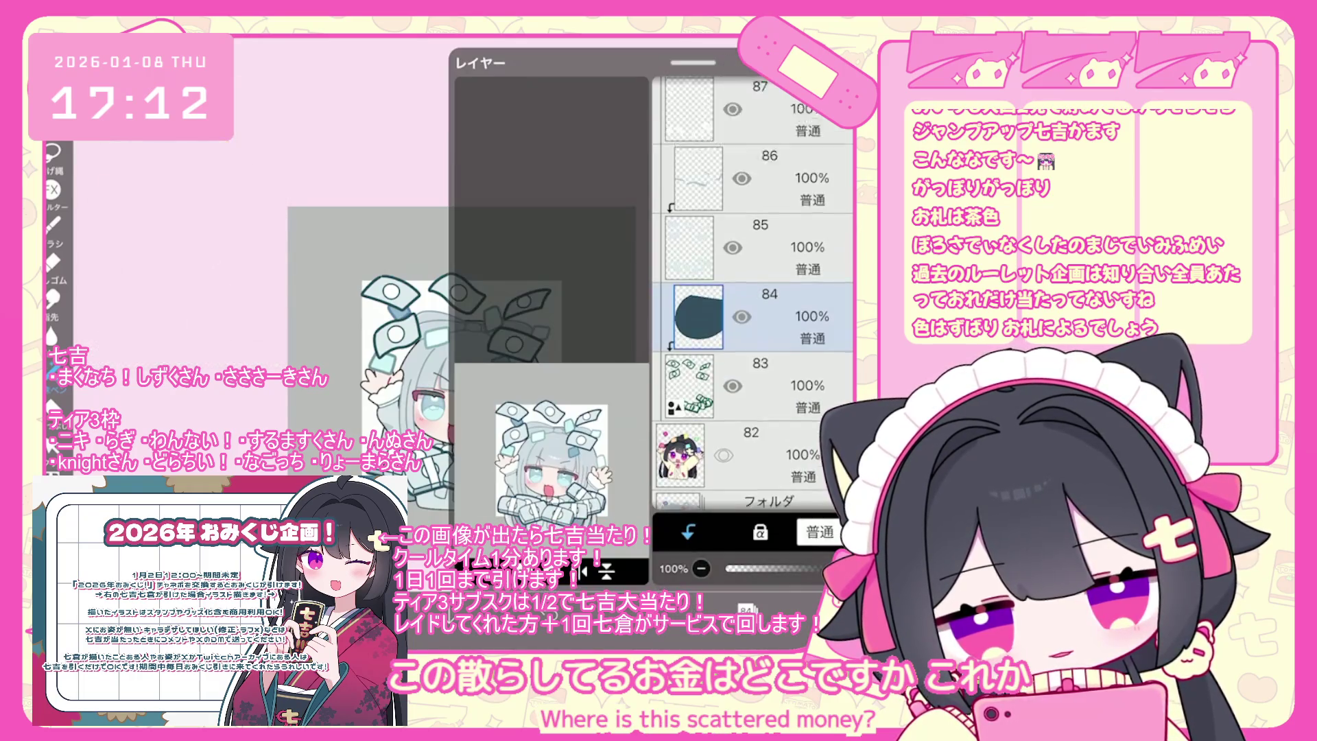
scroll(753, 275, "down", 3)
left_click(755, 292)
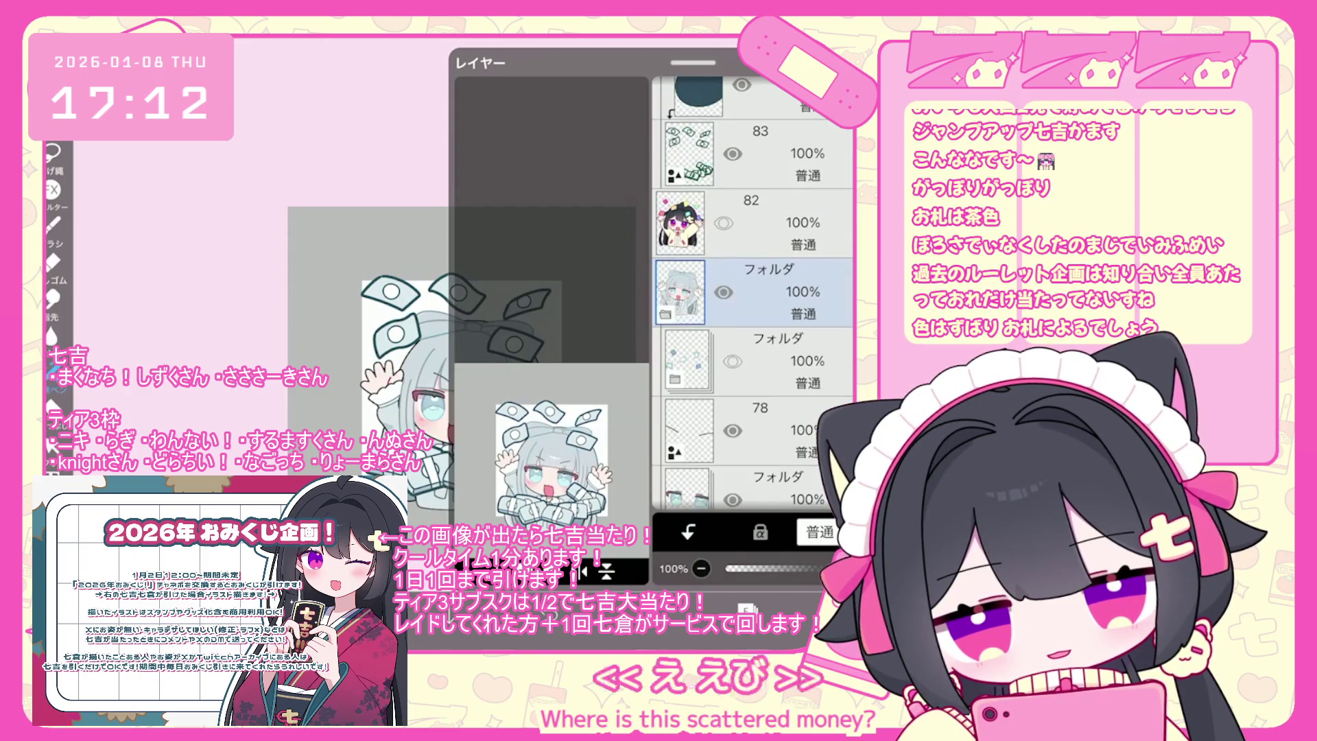
scroll(753, 275, "up", 5)
left_click(754, 441)
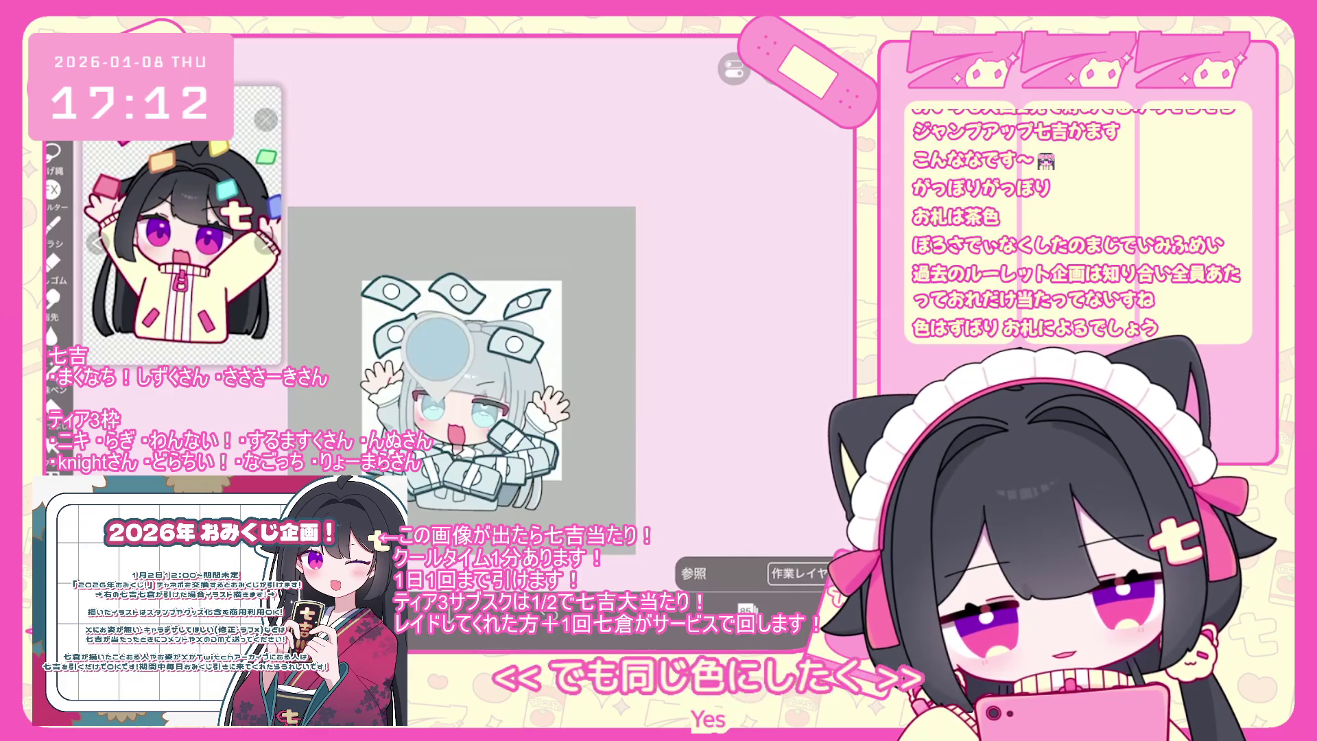
scroll(509, 370, "up", 2)
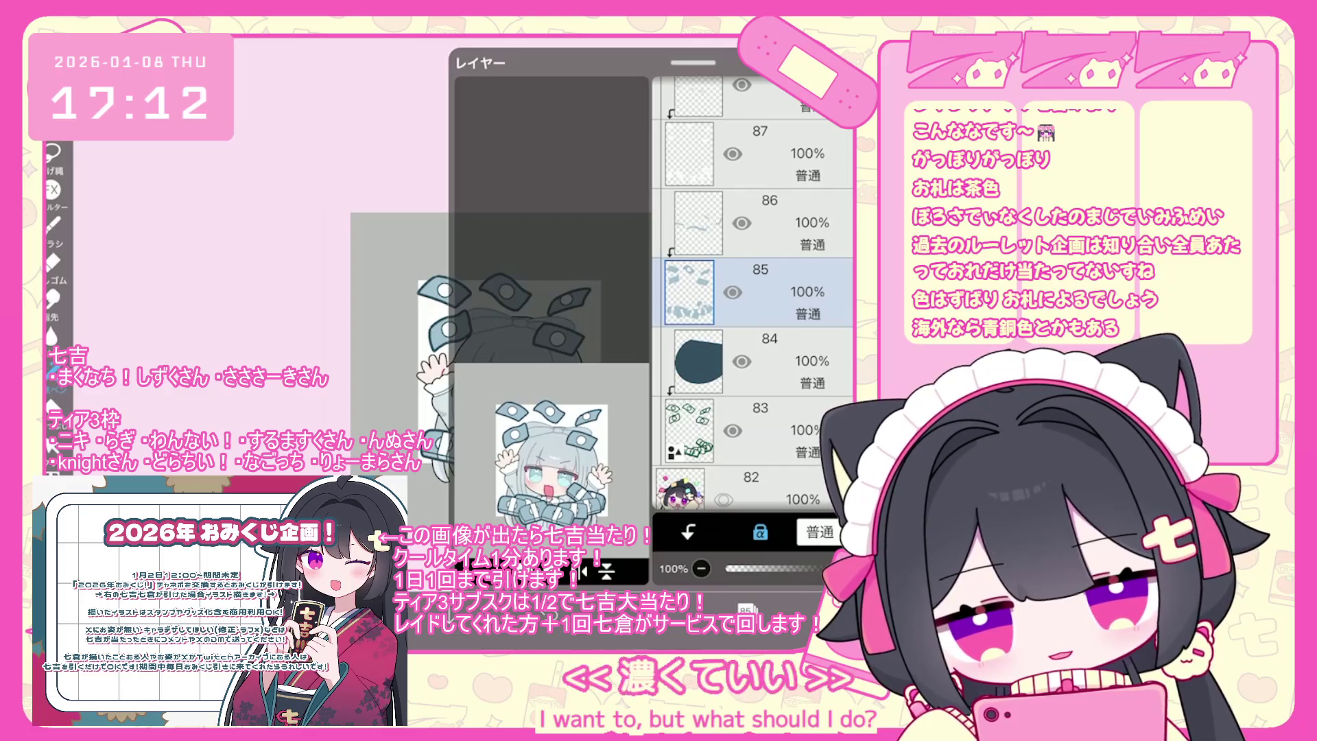
scroll(752, 293, "up", 1)
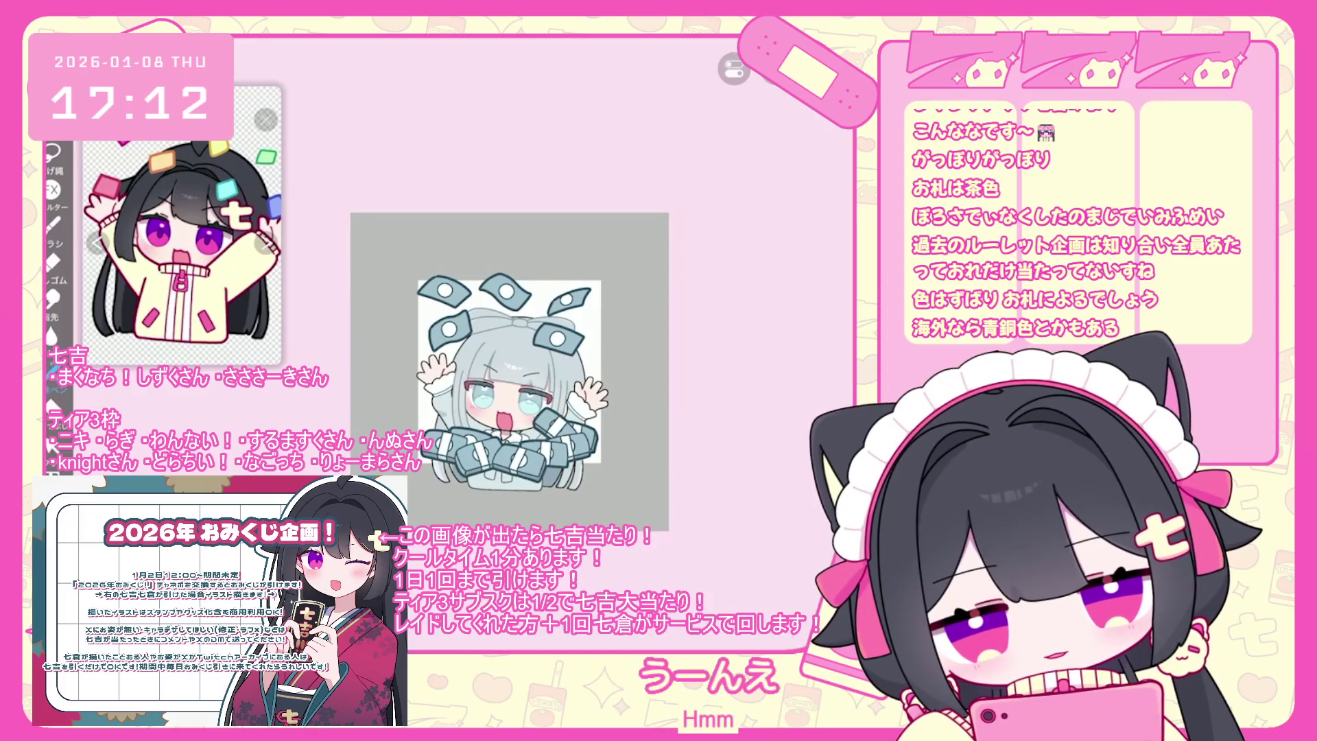
scroll(753, 295, "up", 3)
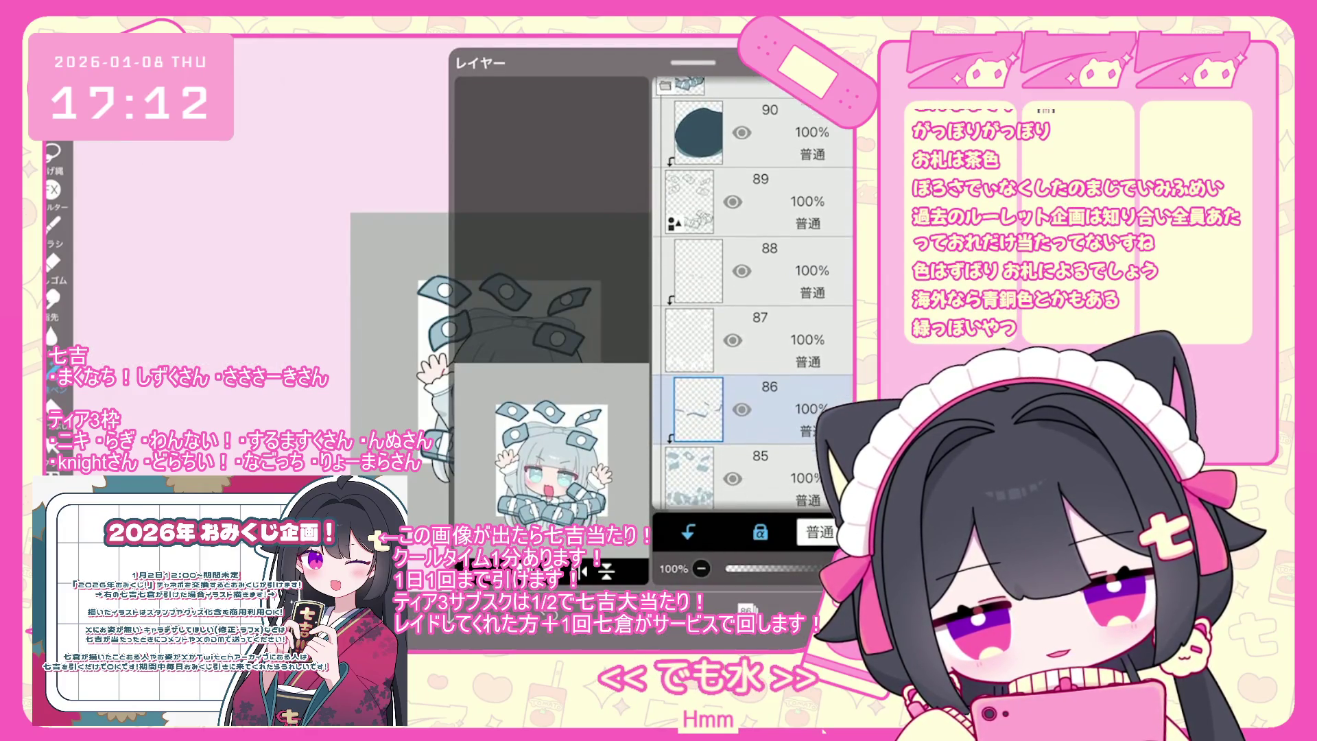
Step through layers 88, 89 and 85 in the layer list.
scroll(753, 295, "up", 2)
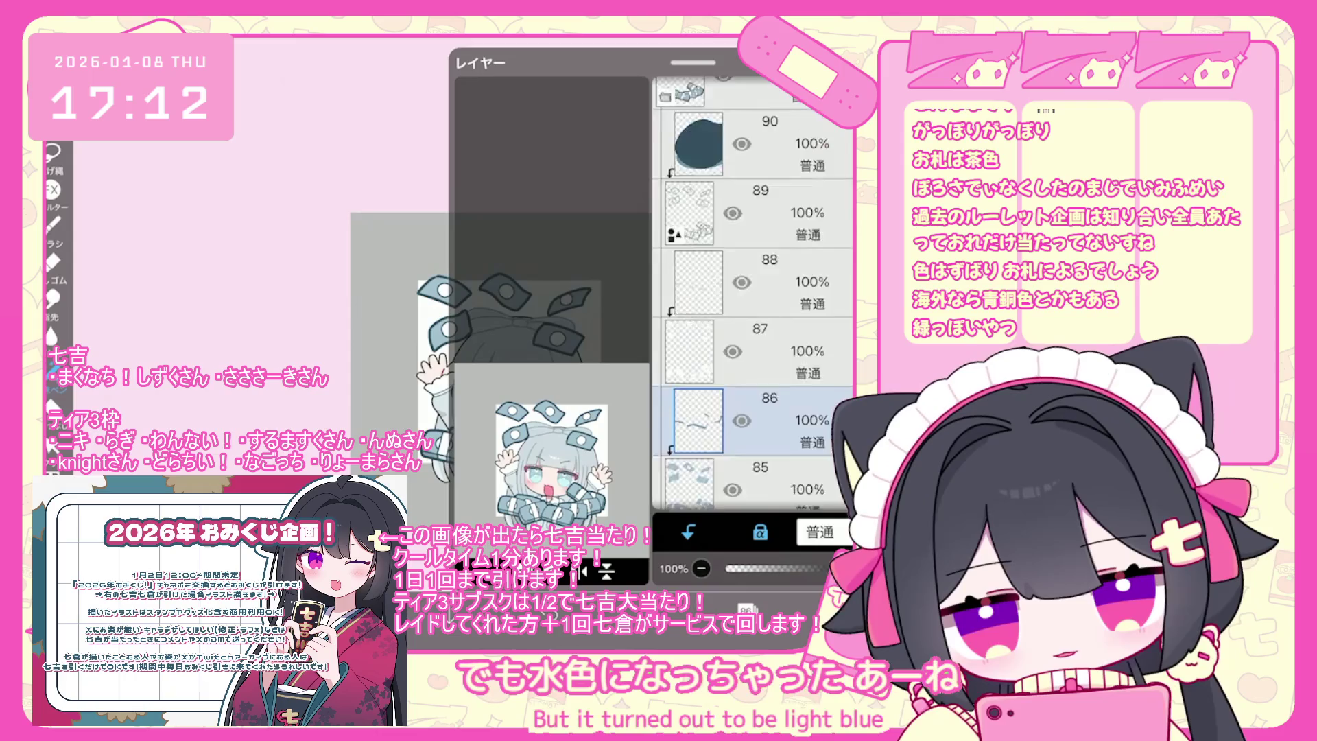
left_click(754, 361)
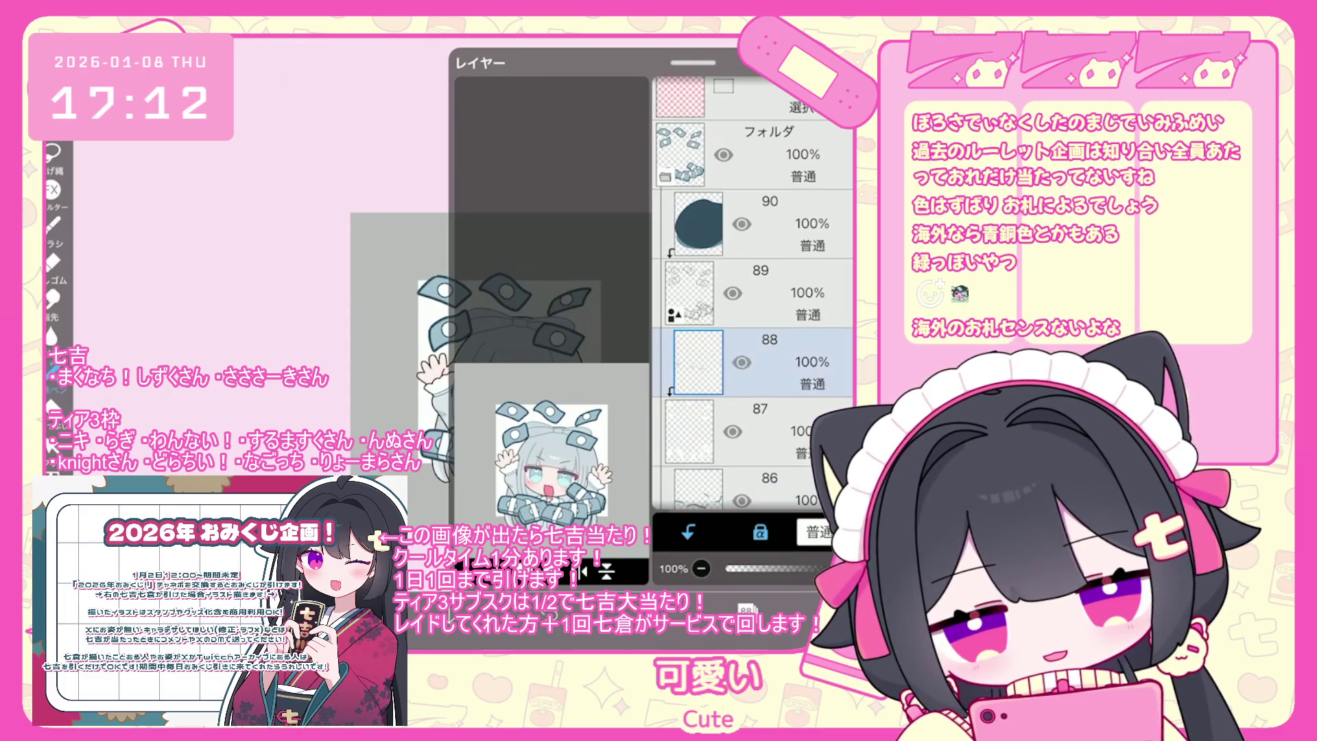
left_click(760, 293)
scroll(753, 295, "down", 1)
scroll(752, 295, "down", 2)
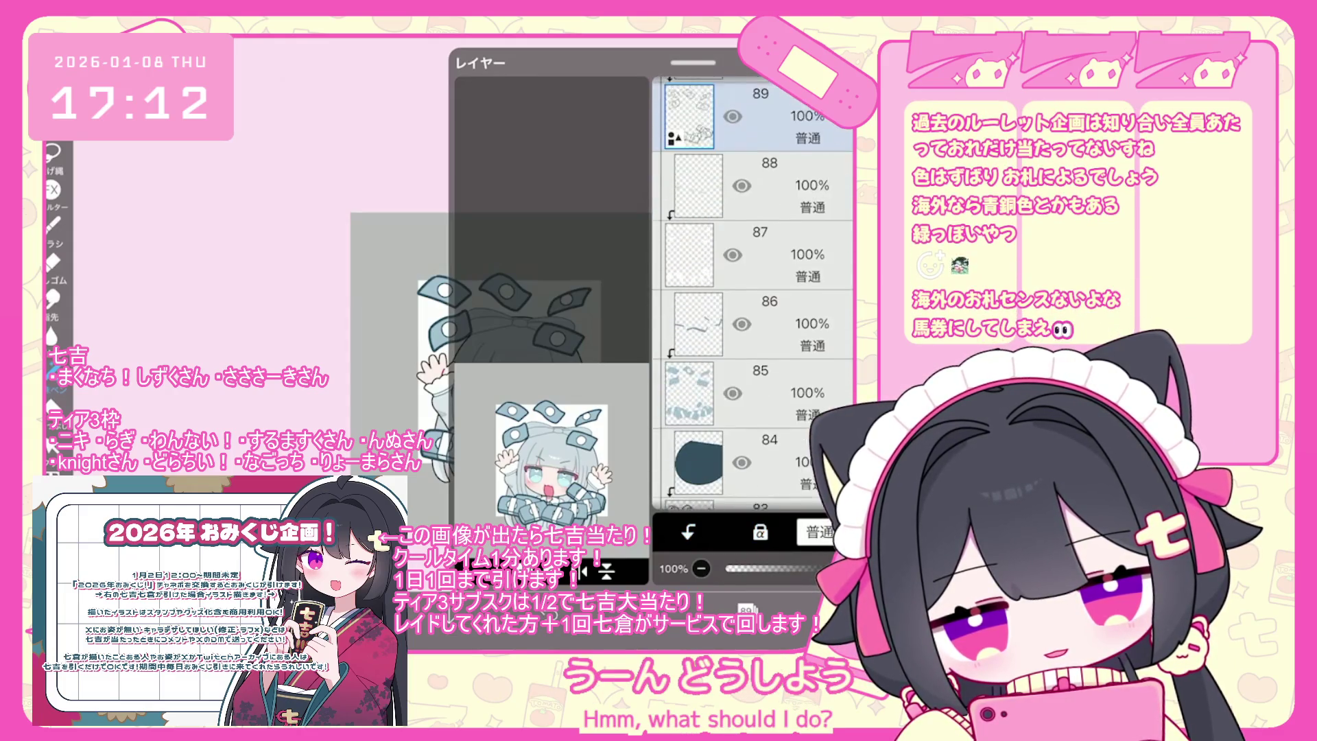
left_click(759, 374)
scroll(752, 295, "down", 1)
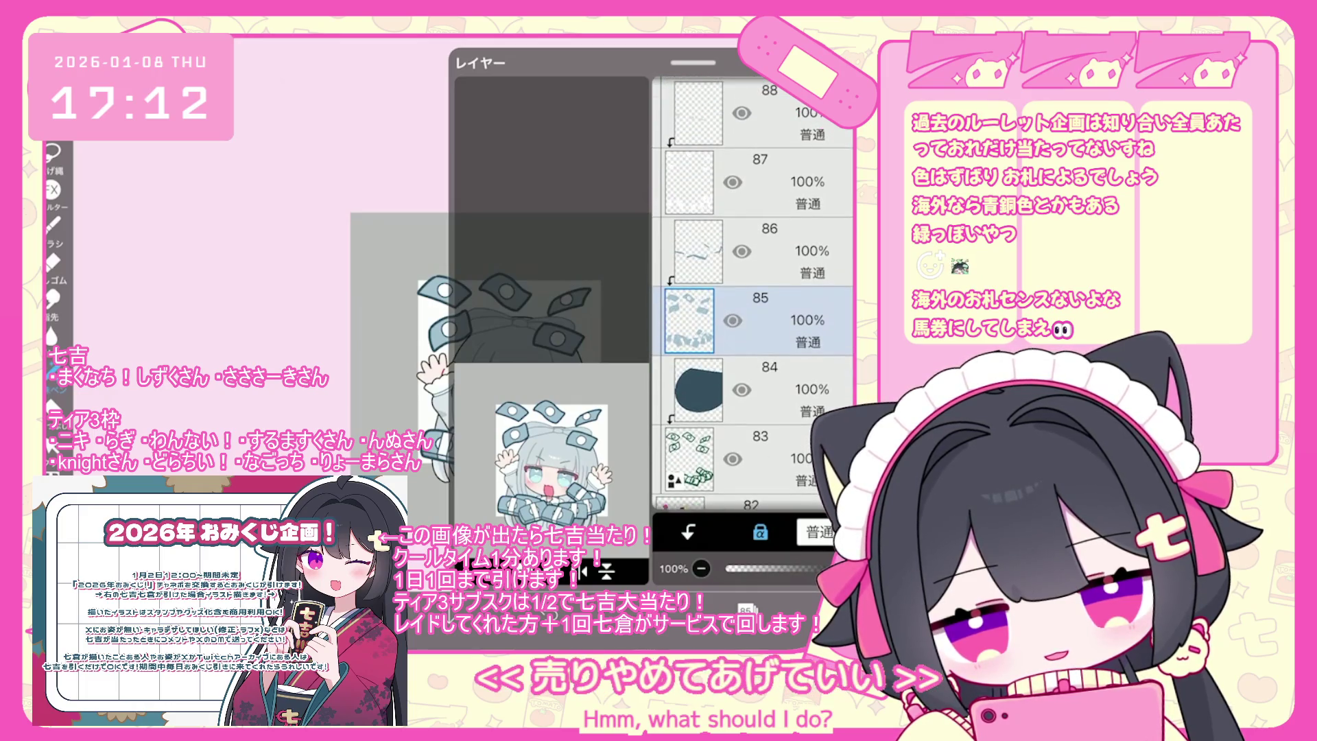
Undo the recent lasso fills until the green bills return.
left_click(760, 113)
left_click(760, 251)
left_click(760, 320)
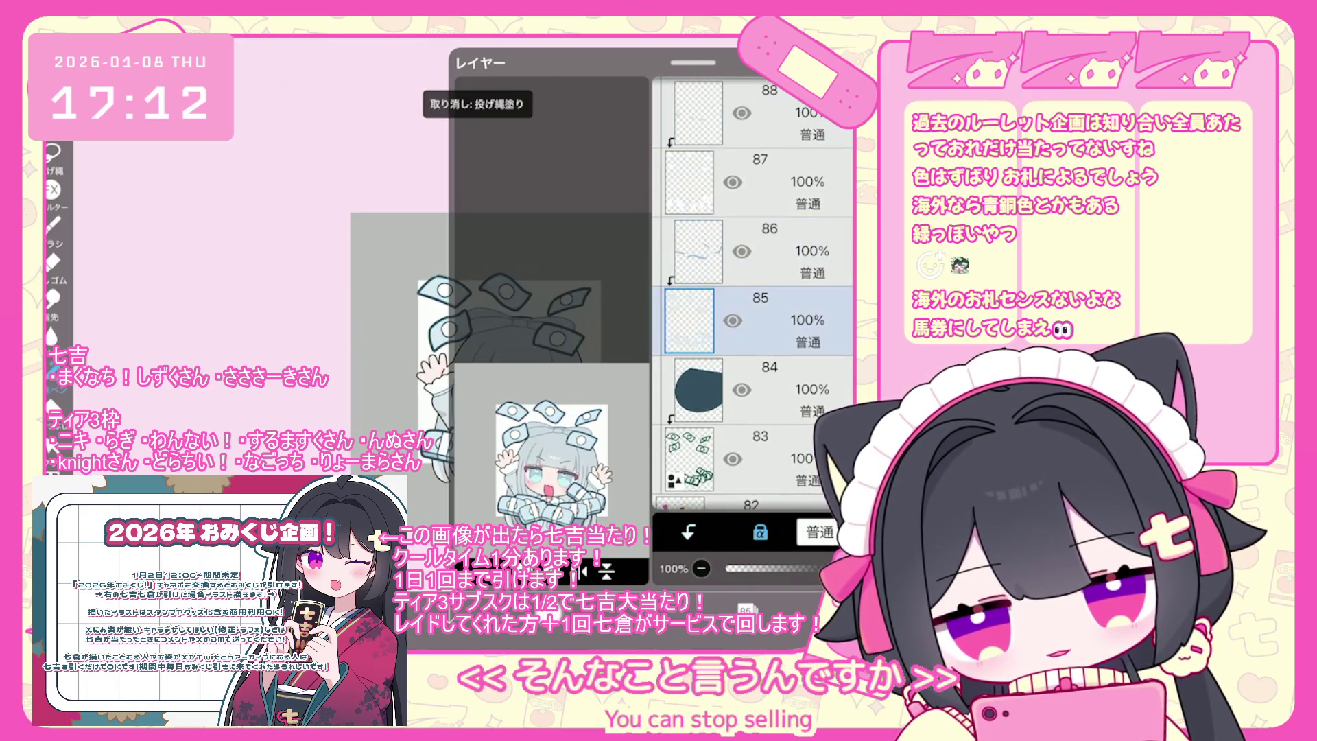
left_click(759, 389)
left_click(760, 113)
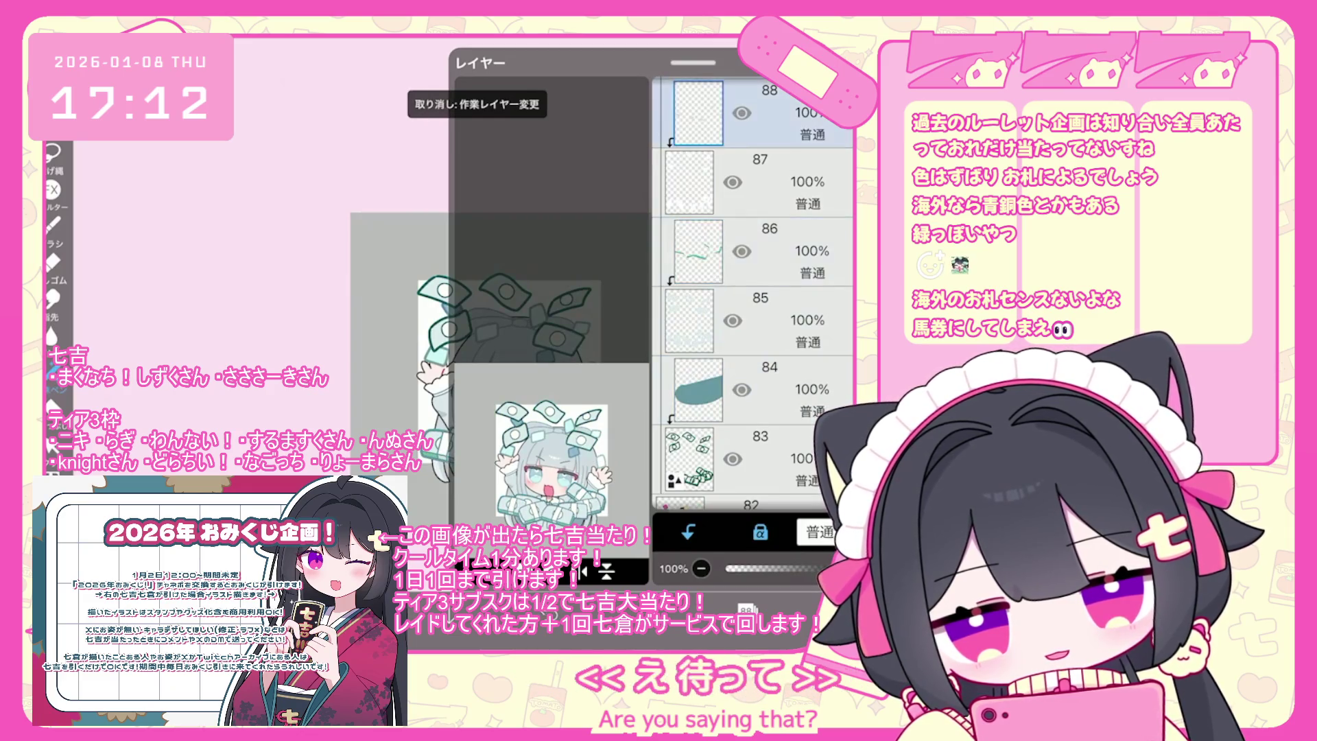
scroll(752, 295, "up", 3)
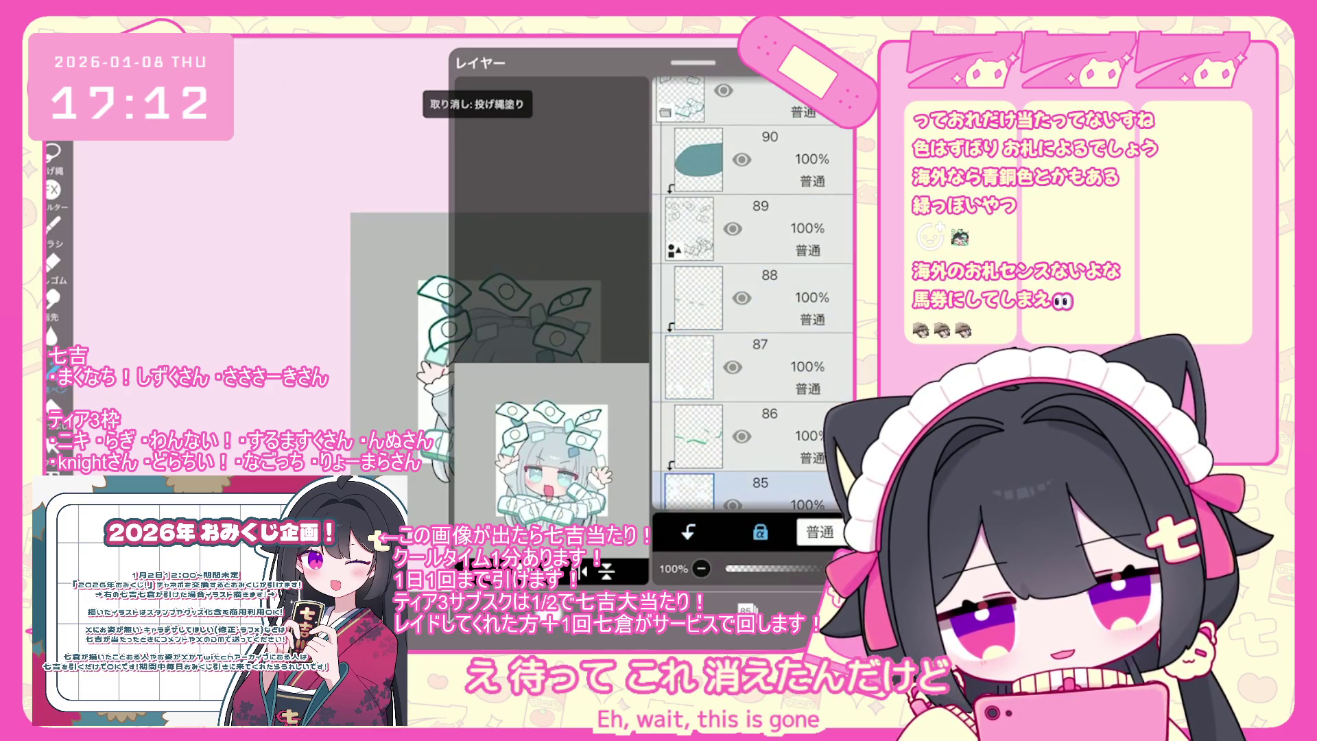
left_click(760, 159)
scroll(753, 295, "down", 5)
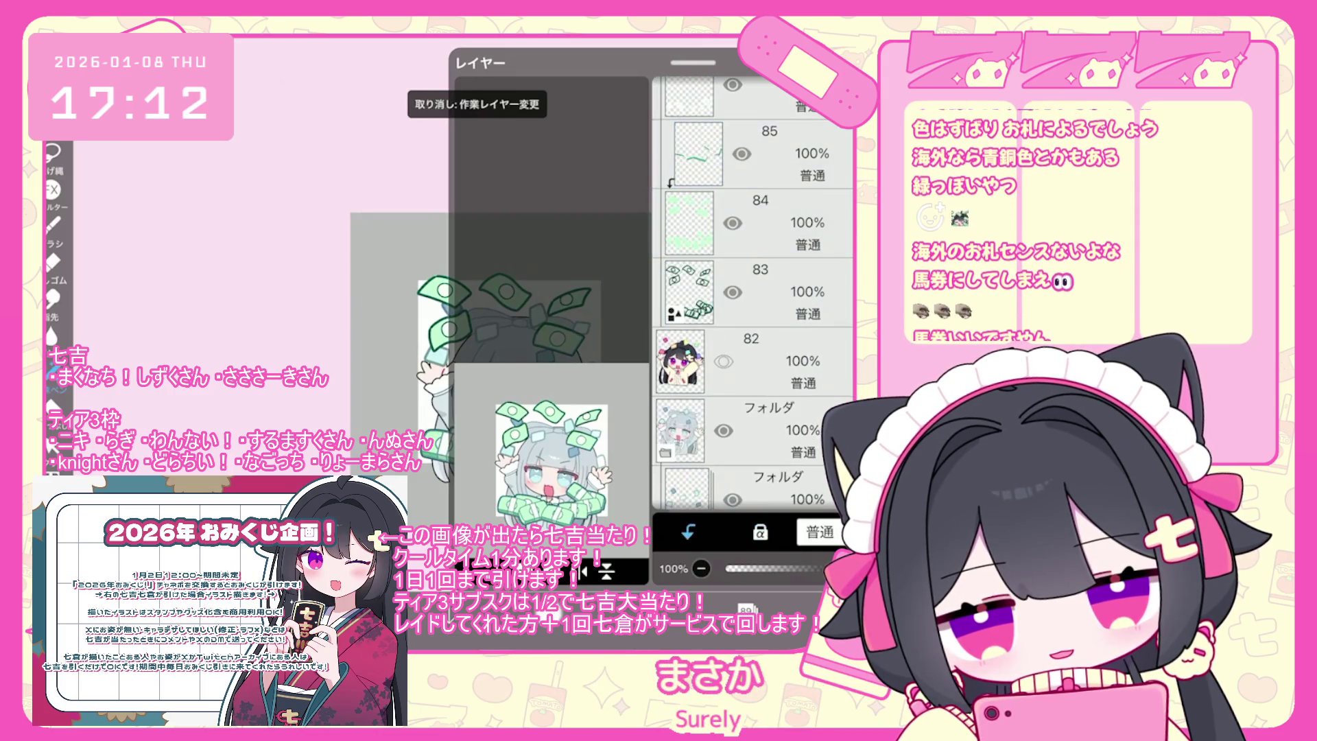
scroll(753, 294, "up", 4)
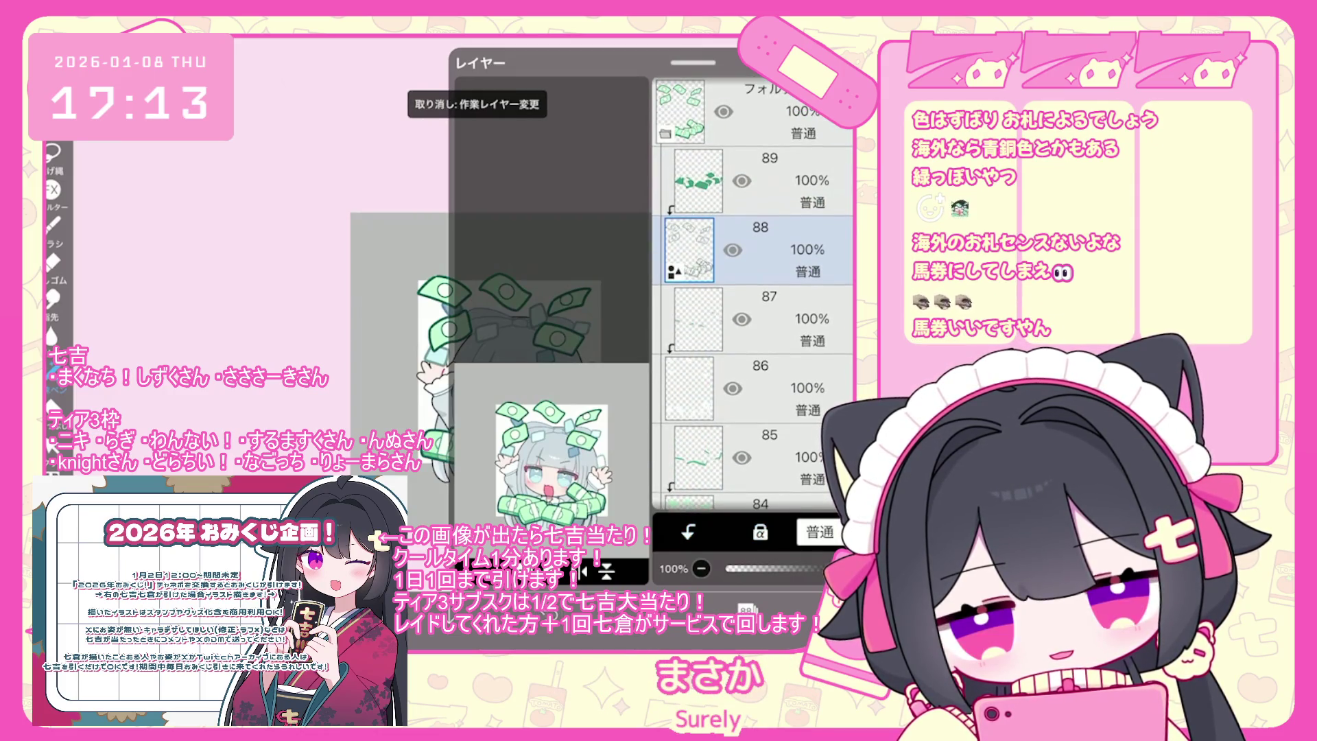
Lock layer 89's transparency, select layer 88, and scroll down to layers 87–82.
left_click(755, 181)
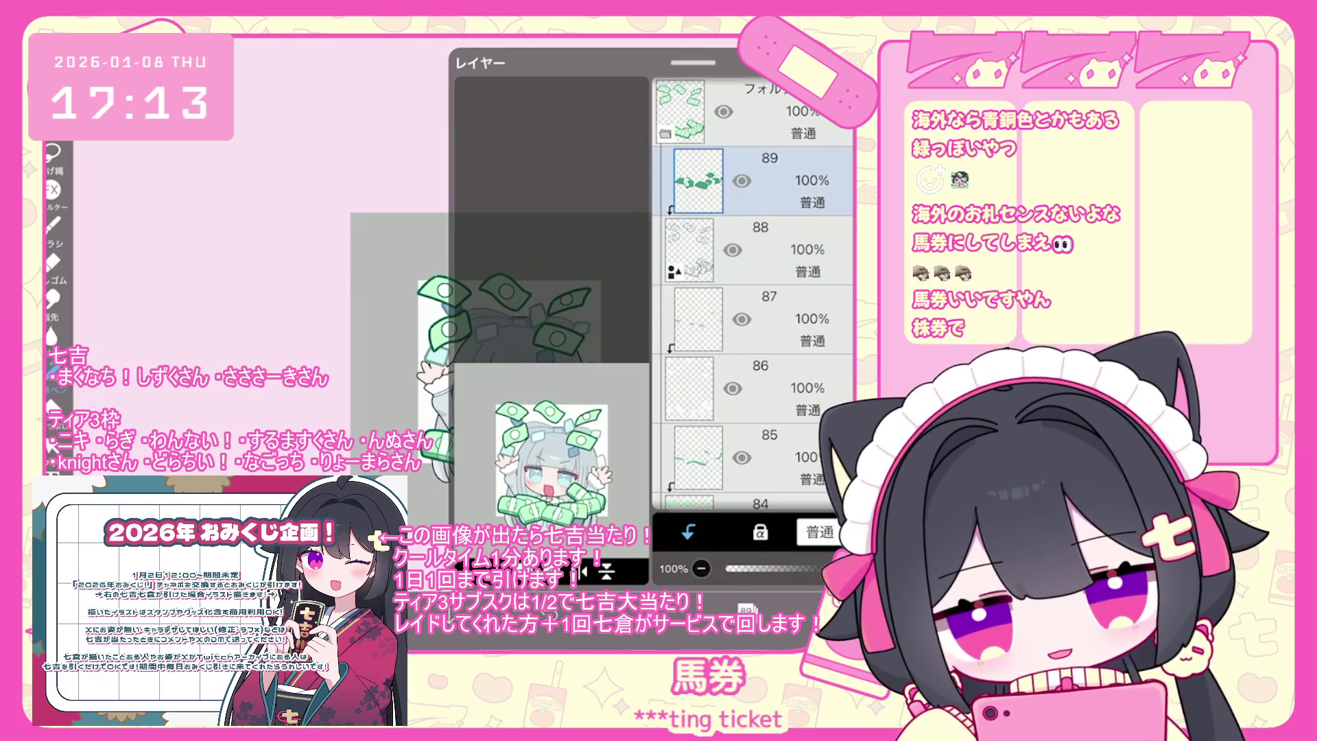
left_click(760, 531)
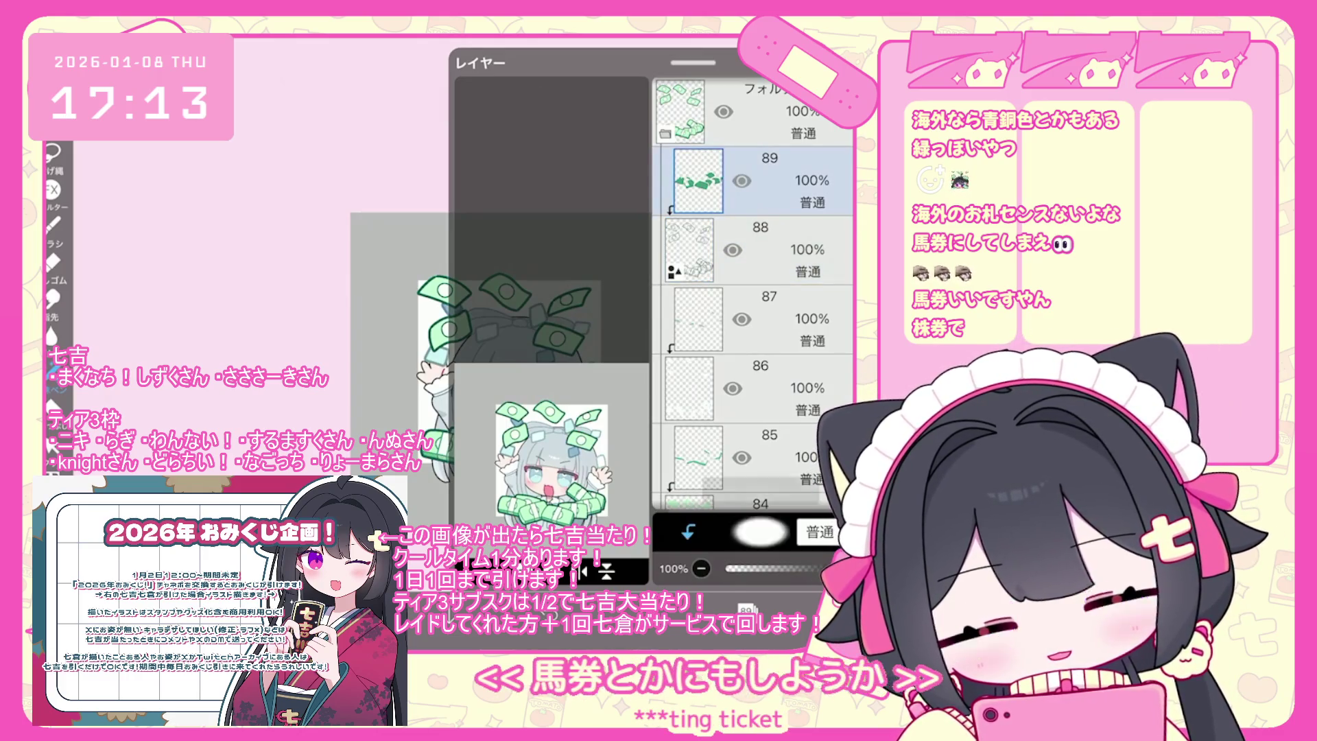
scroll(755, 295, "down", 1)
left_click(754, 233)
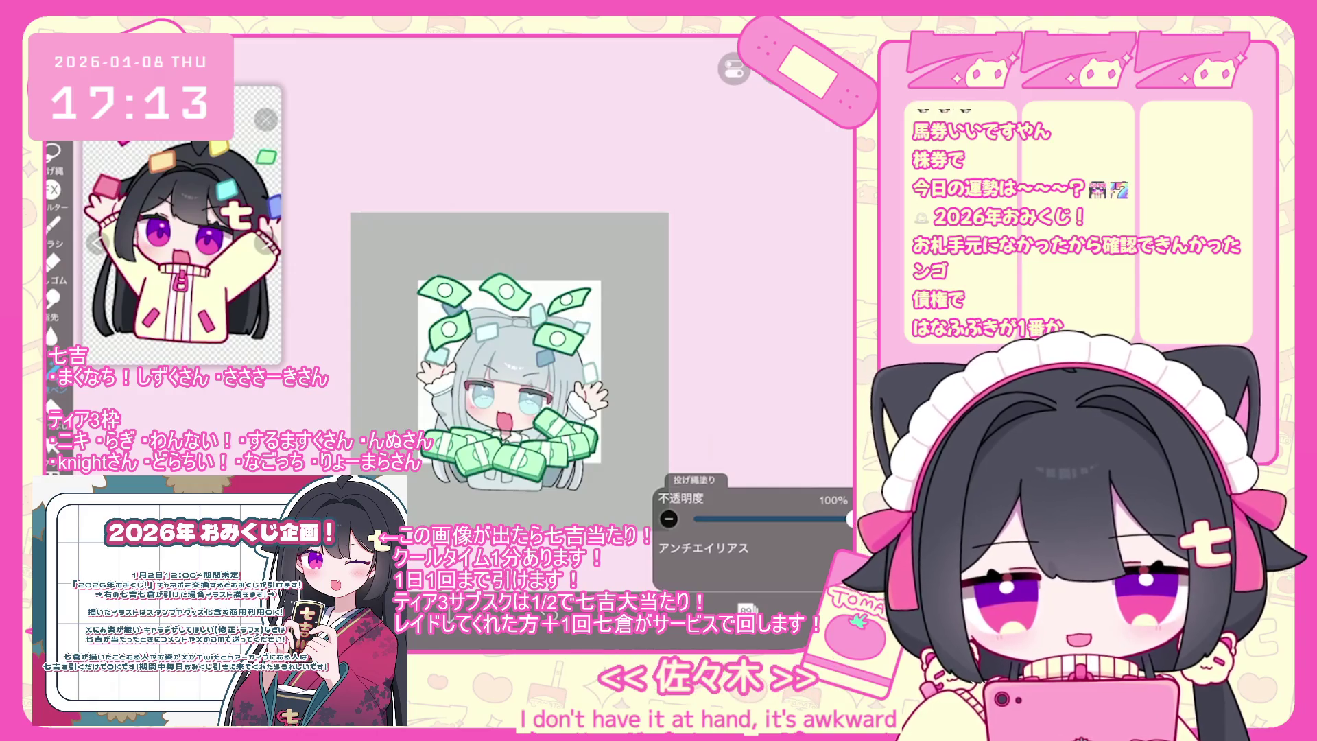
scroll(754, 288, "down", 3)
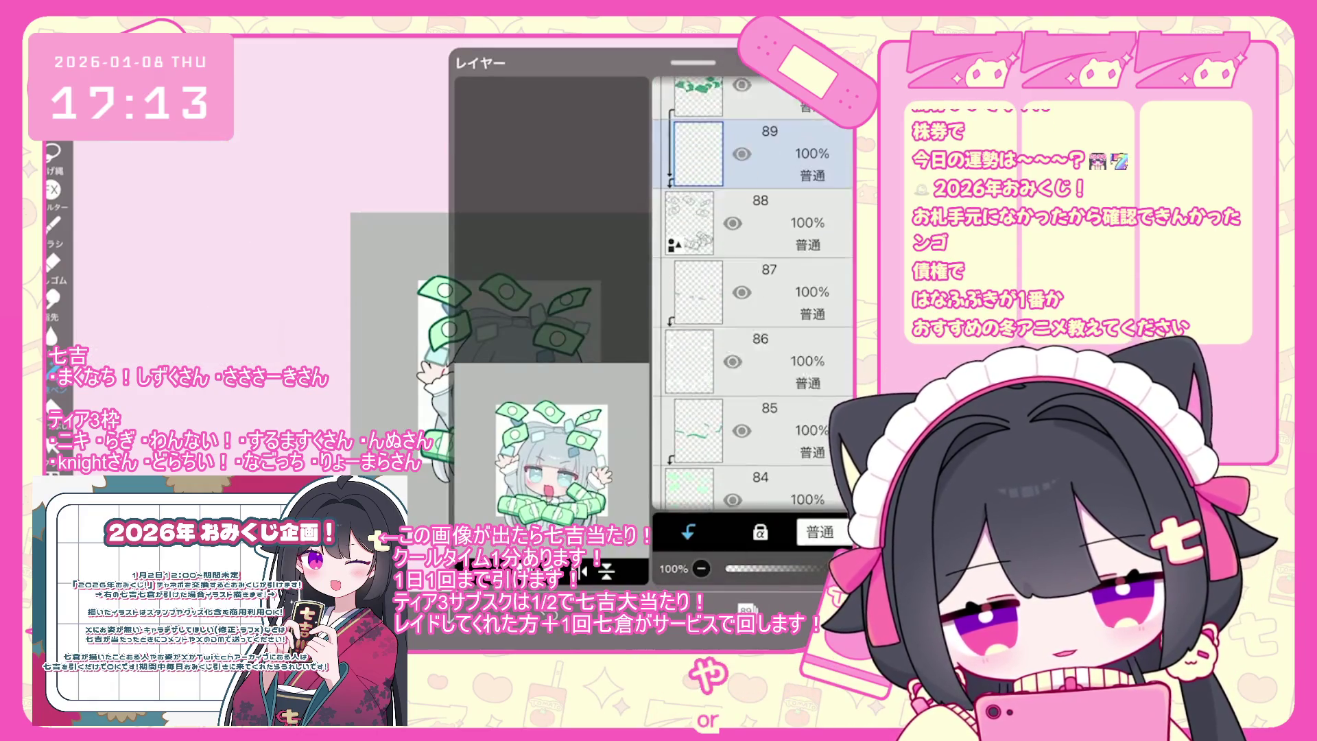
scroll(755, 288, "down", 1)
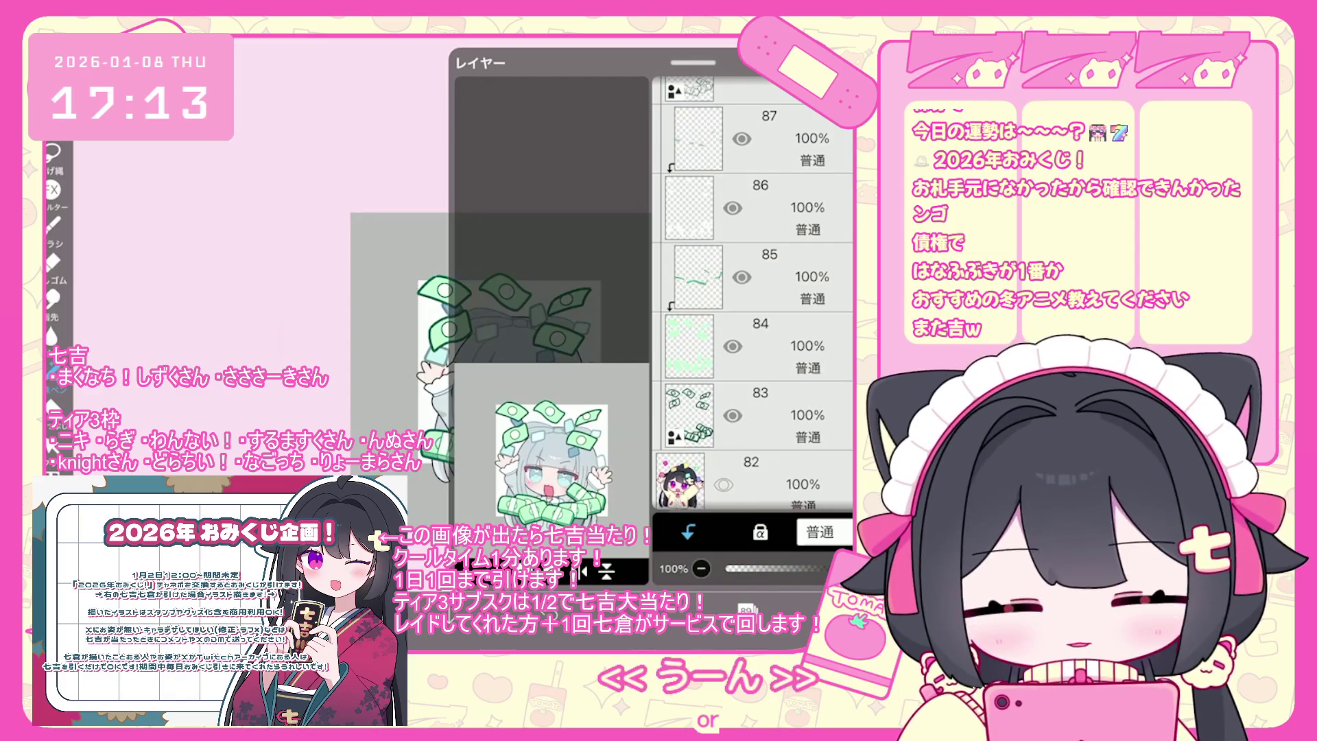
scroll(754, 288, "down", 1)
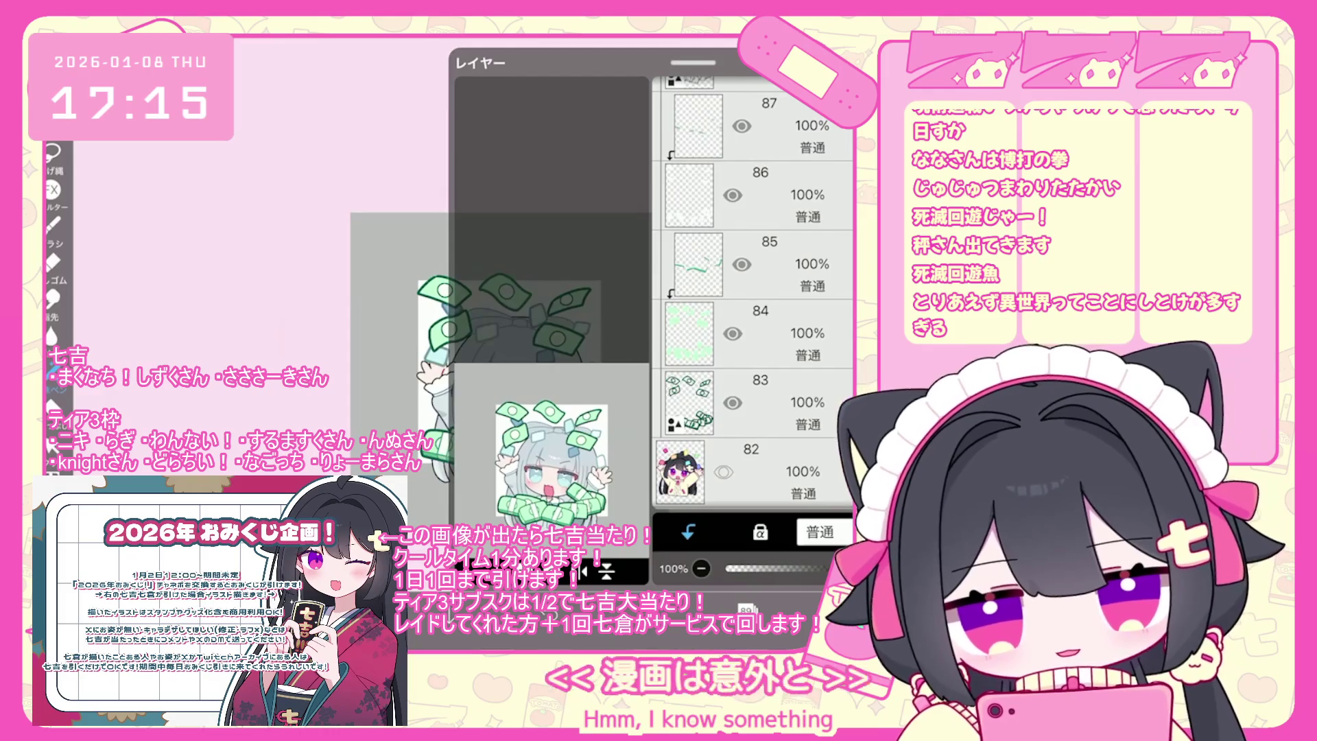
Select money-bill layers 85 and then 83 in the Layer window.
left_click(761, 264)
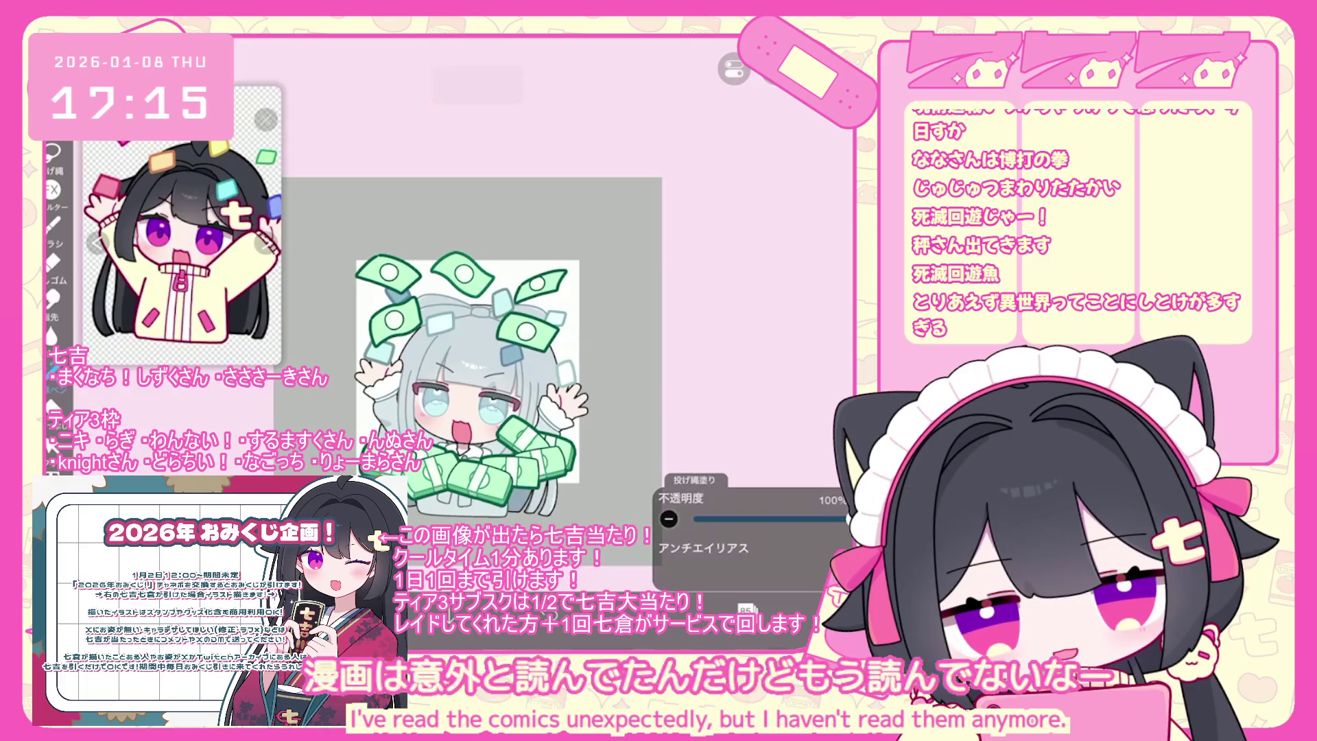
left_click(689, 388)
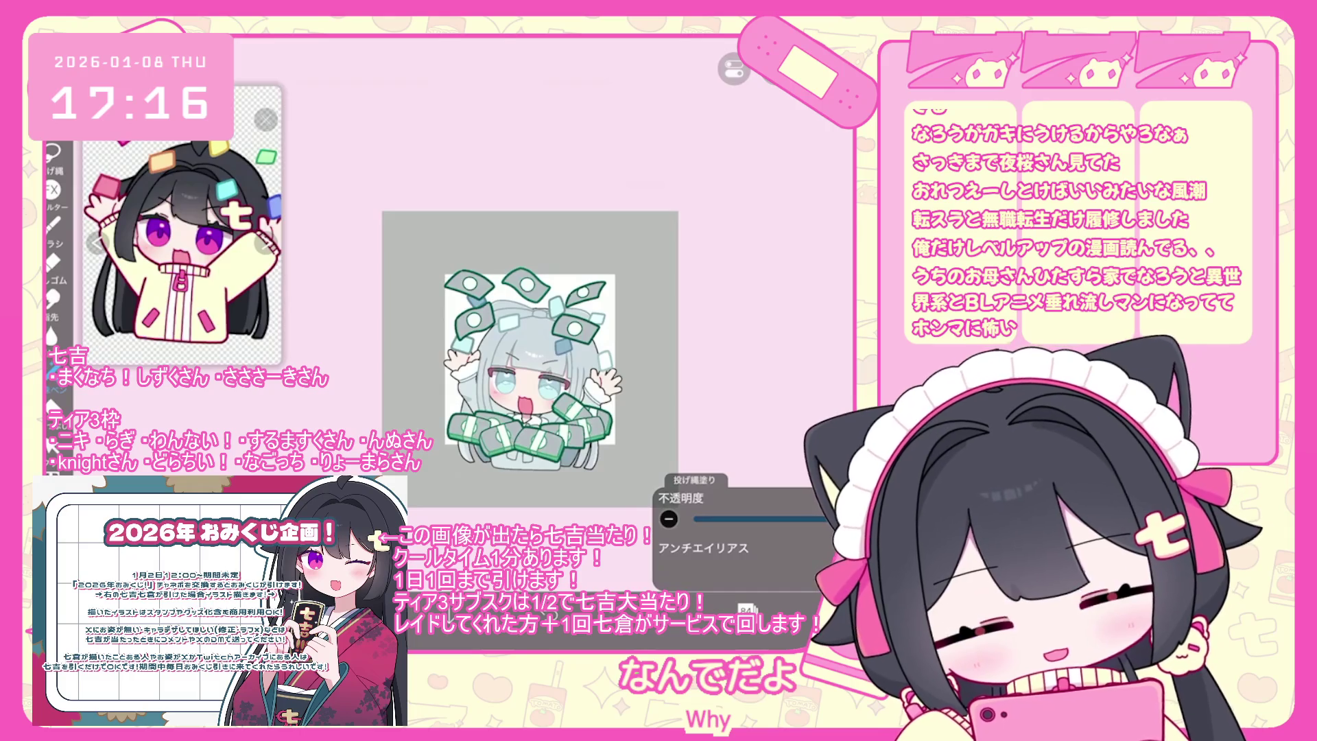
Add a new layer 84 clipped to the bills and pick a gray-blue colour.
left_click(746, 609)
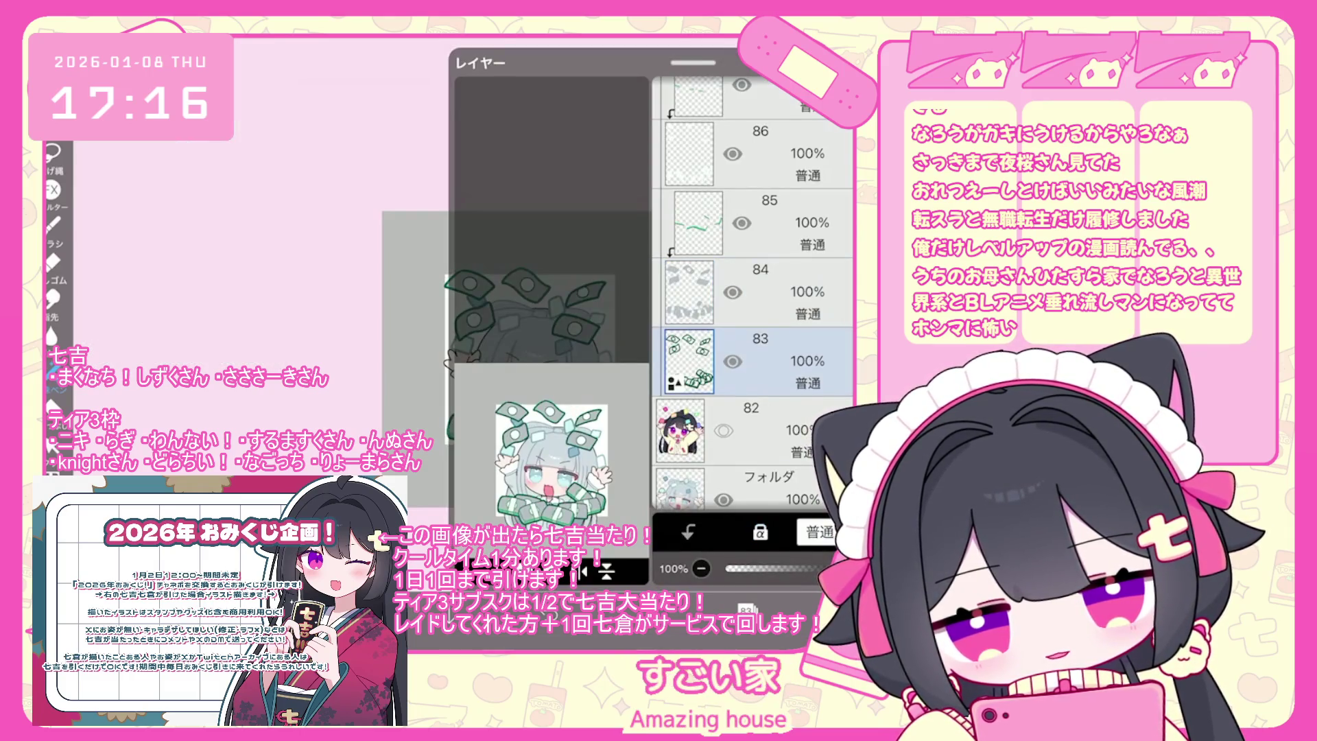
left_click(688, 531)
left_click(706, 609)
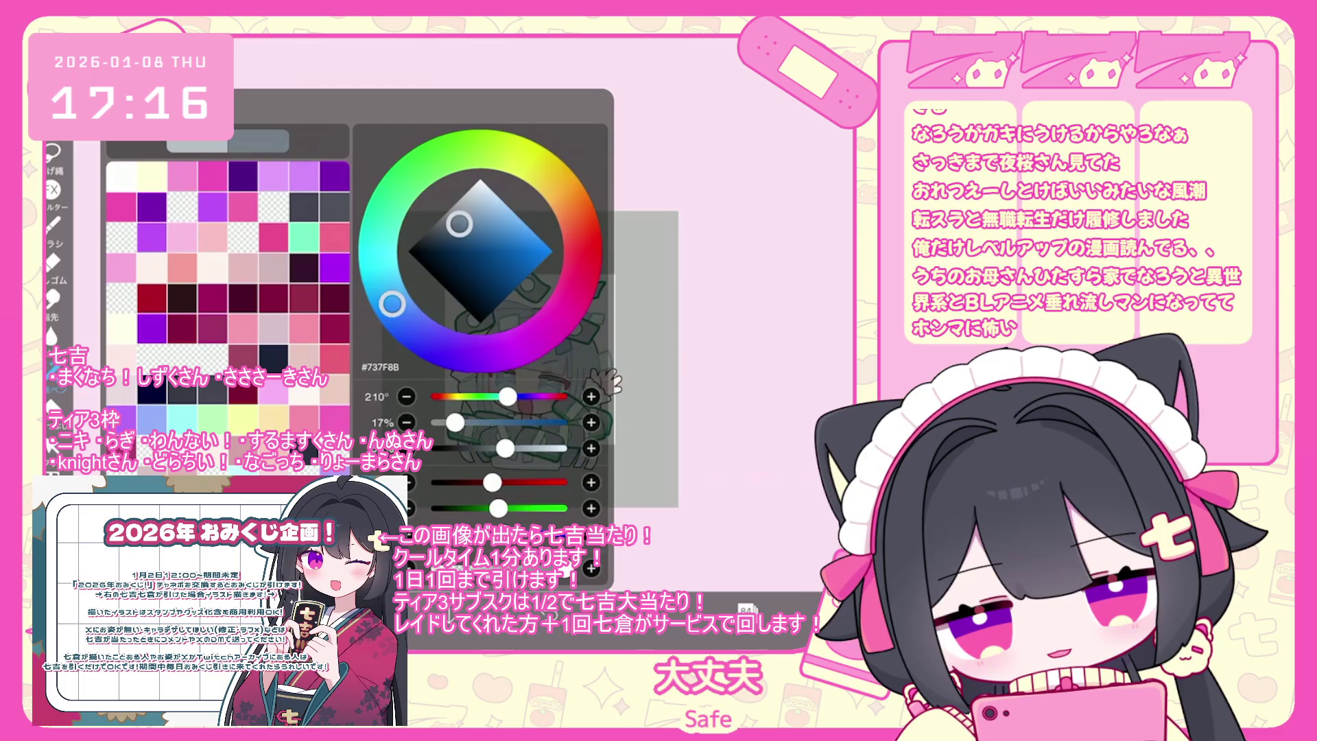
left_click(706, 609)
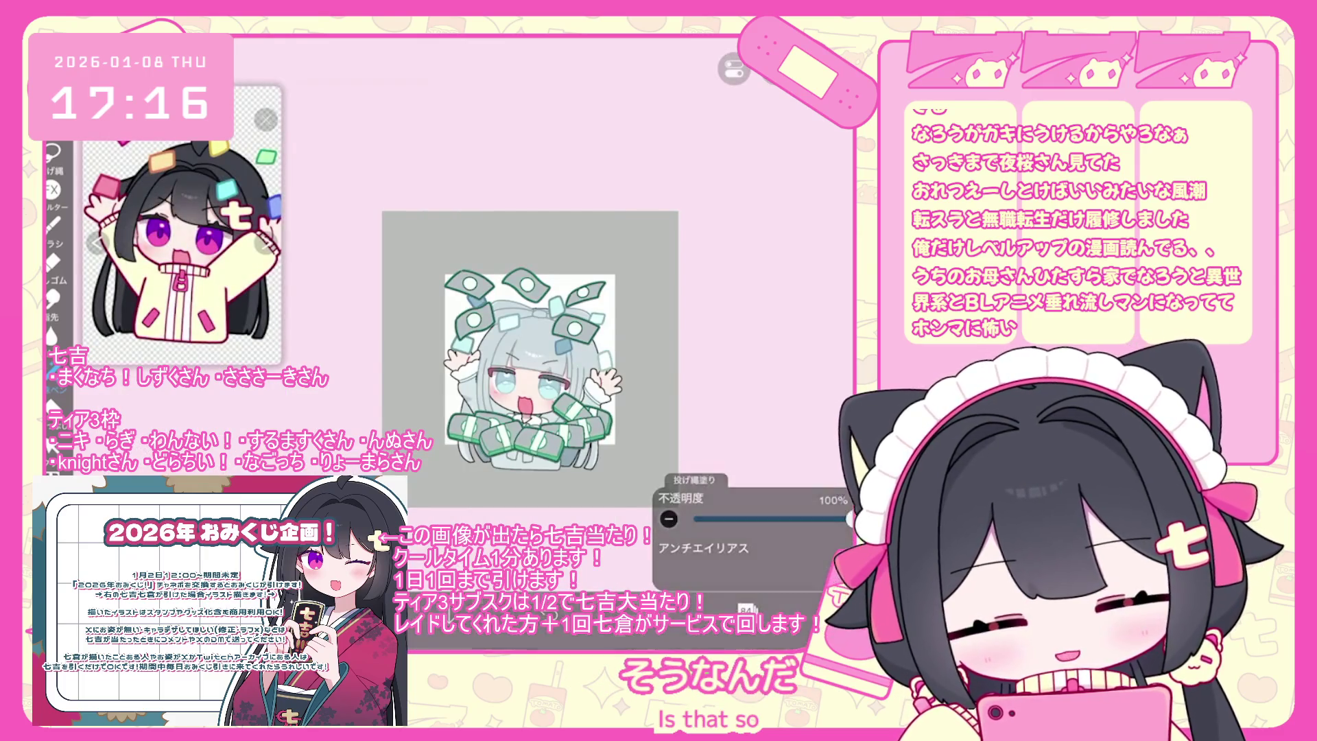
left_click(706, 609)
left_click(706, 609)
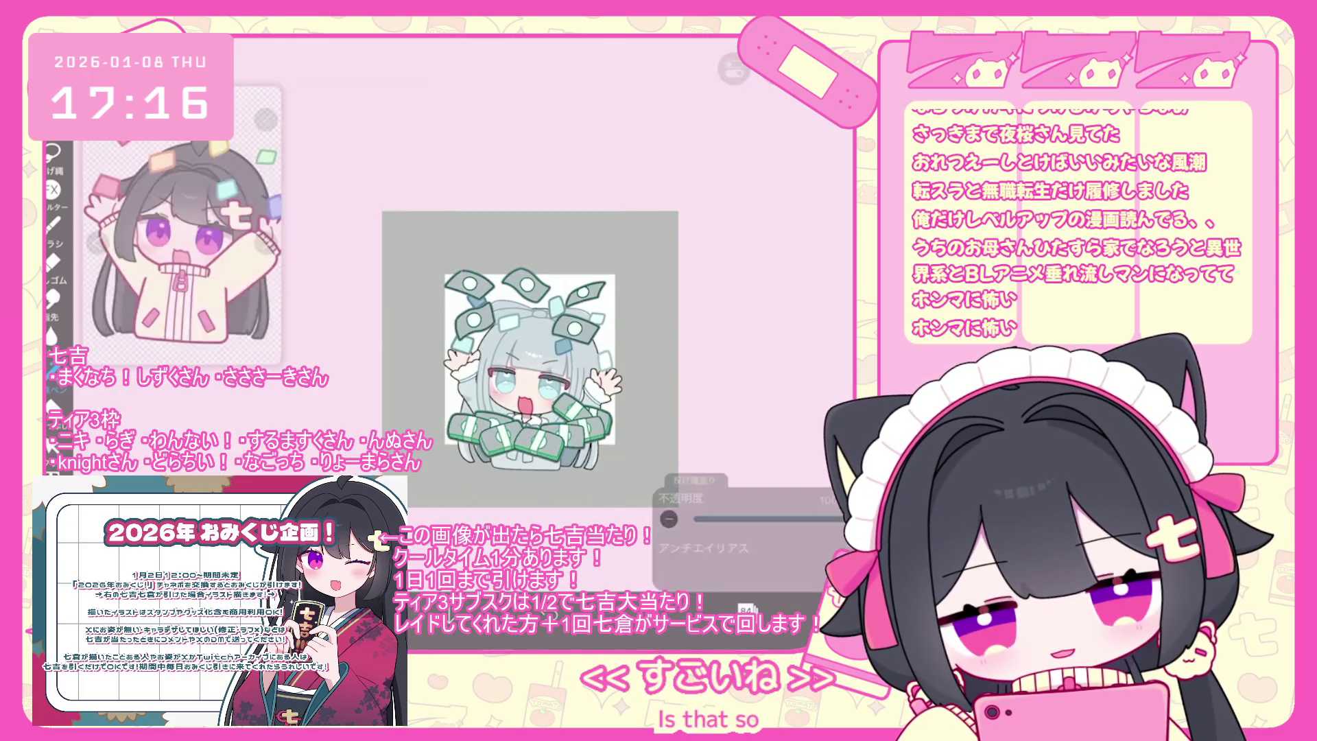
Select blank layer 90 and fill the bills with the gray-blue colour.
left_click(746, 609)
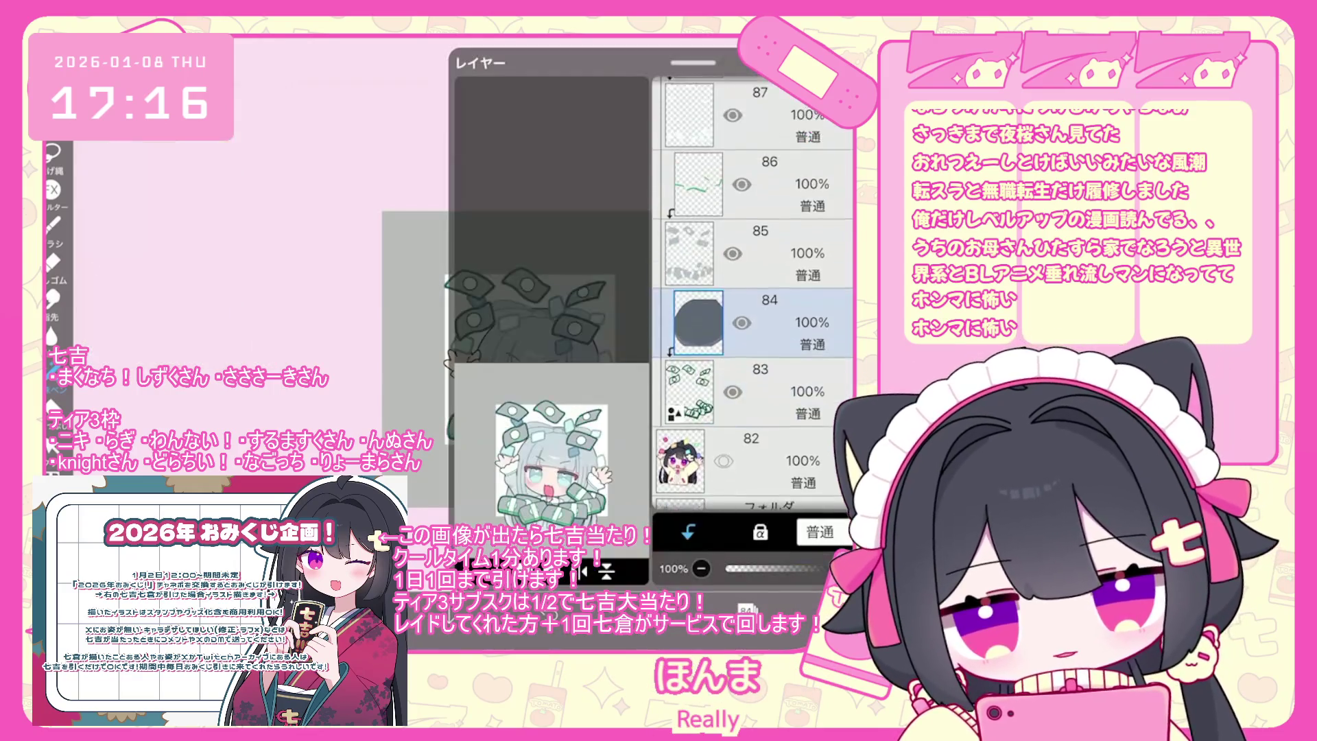
scroll(754, 295, "up", 2)
scroll(754, 295, "down", 2)
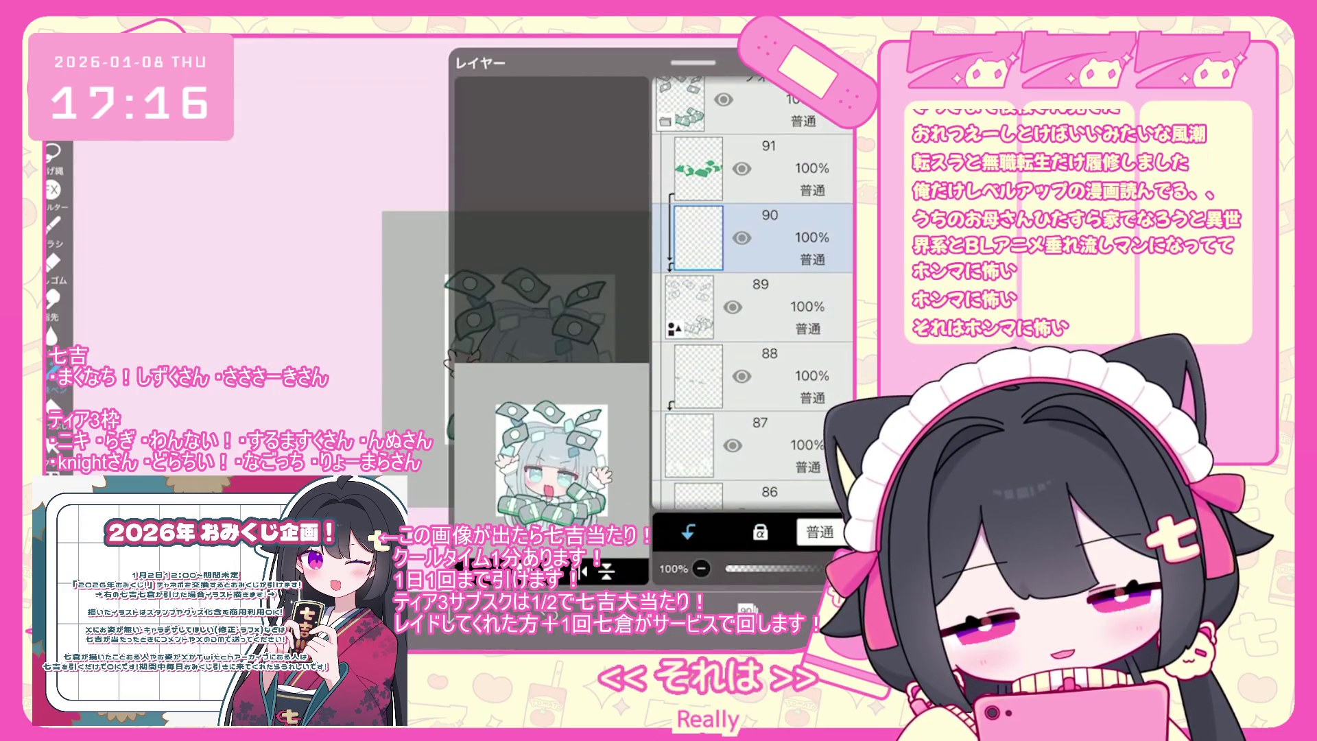
left_click(746, 609)
left_click(746, 609)
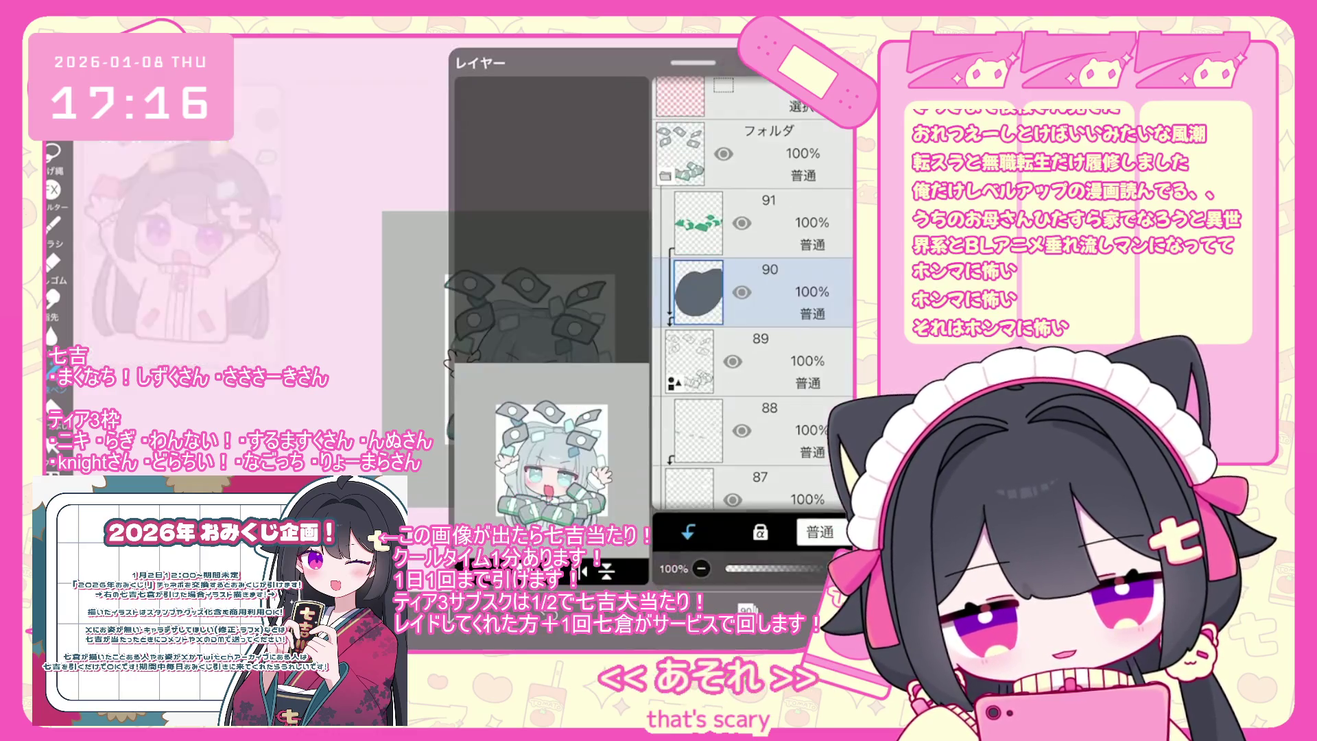
left_click(692, 609)
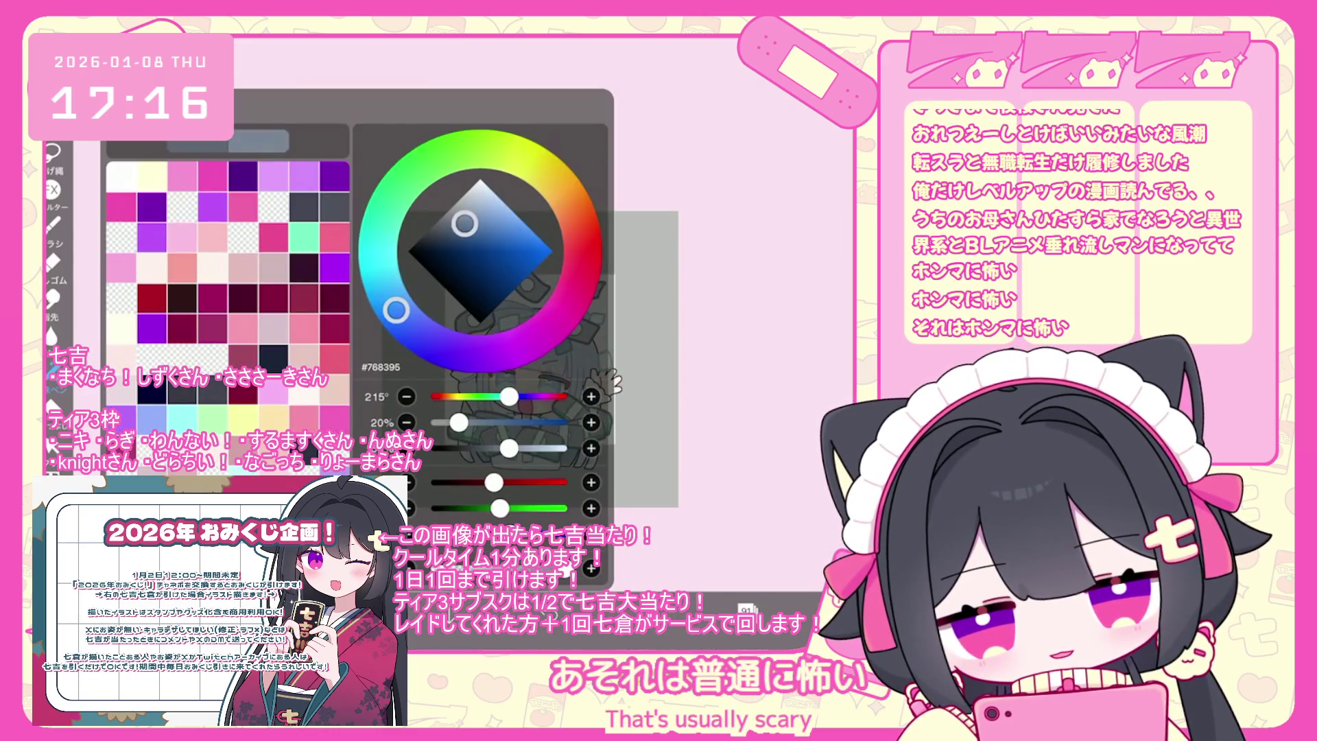
left_click(693, 609)
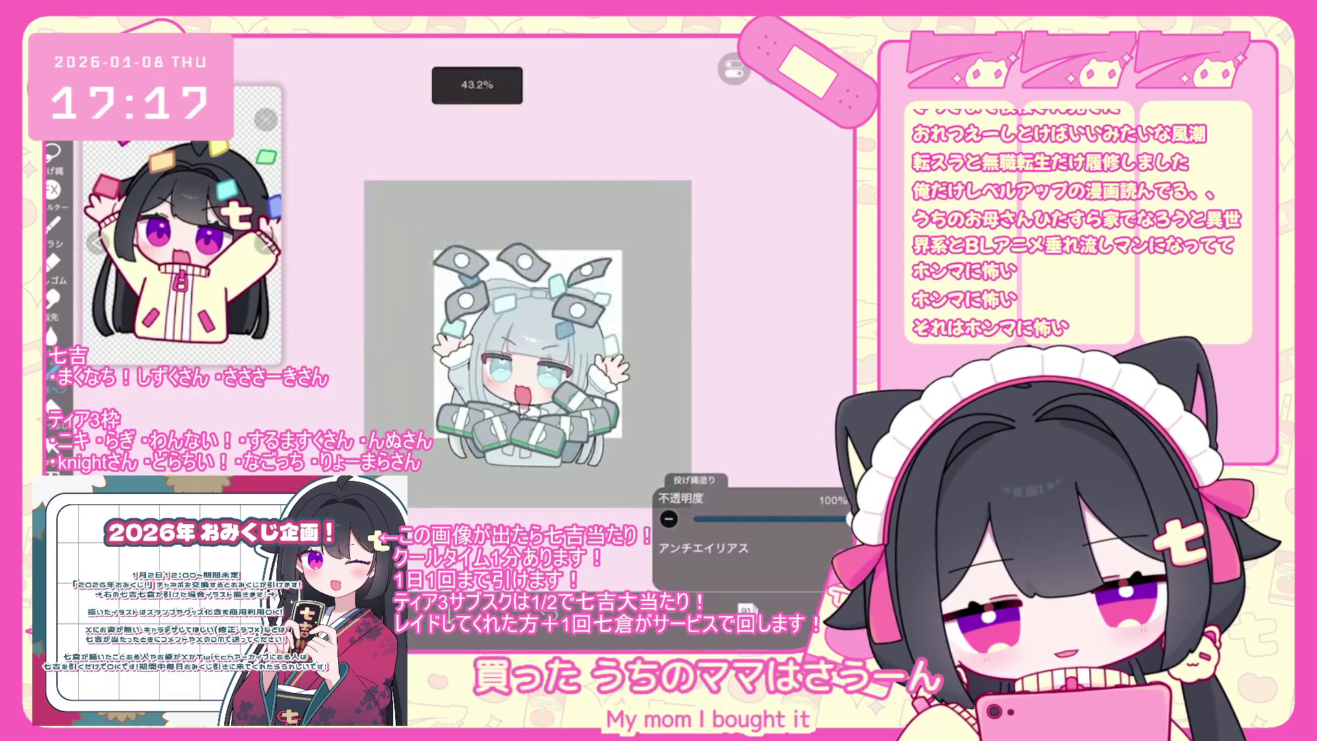
Hide layer 88, then select layers 86 and 87.
scroll(526, 356, "up", 3)
left_click(746, 609)
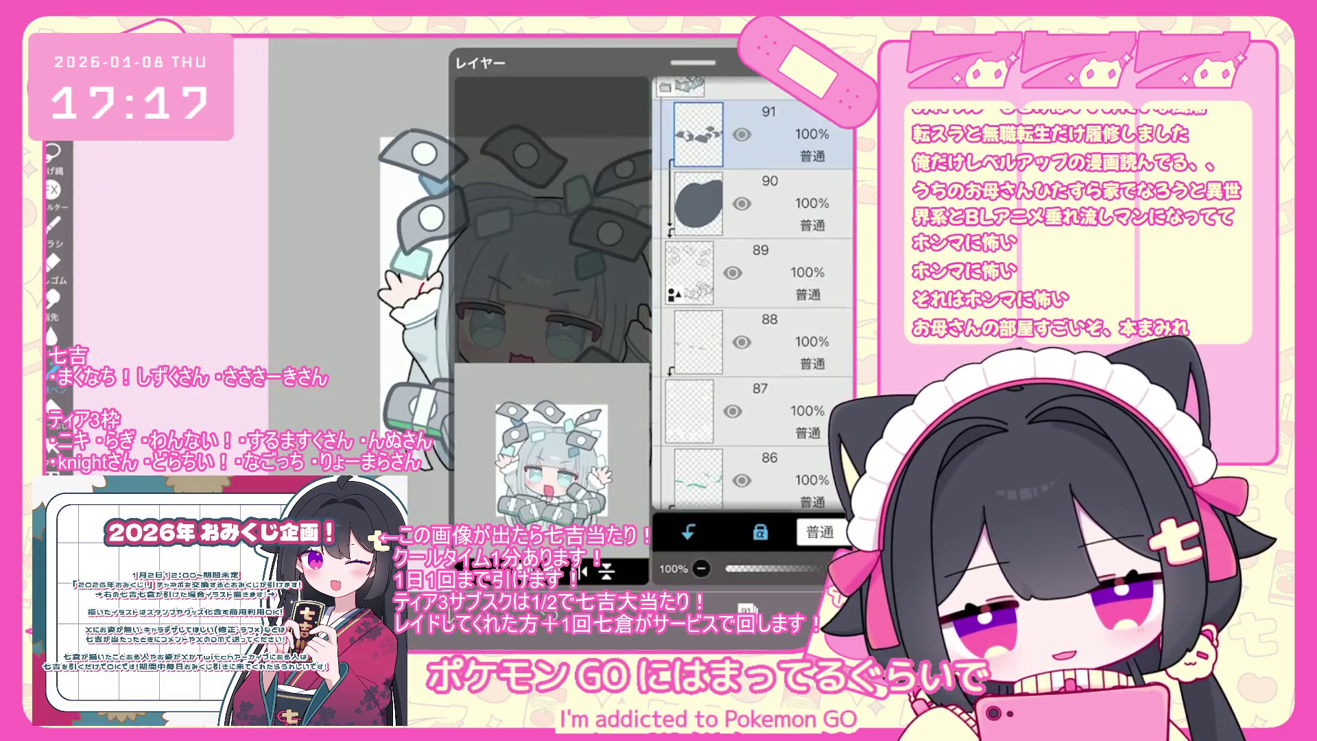
left_click(768, 336)
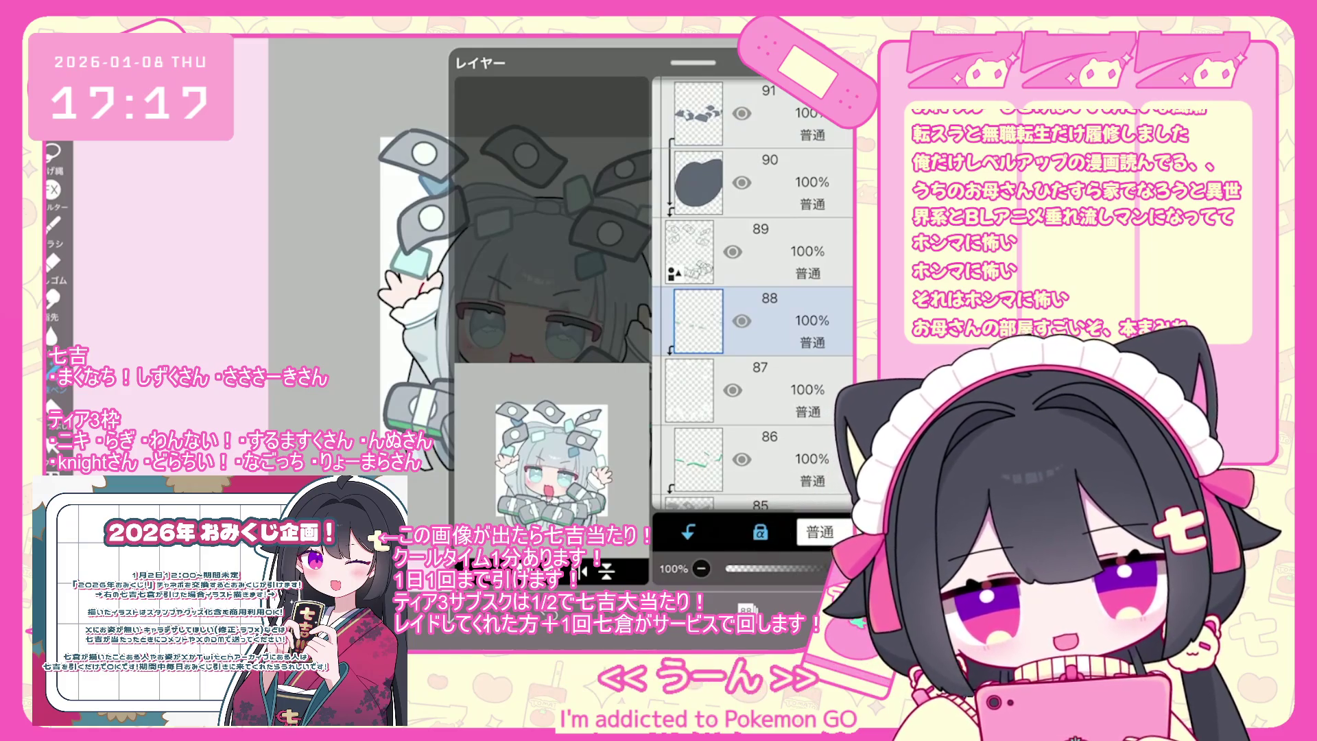
left_click(692, 609)
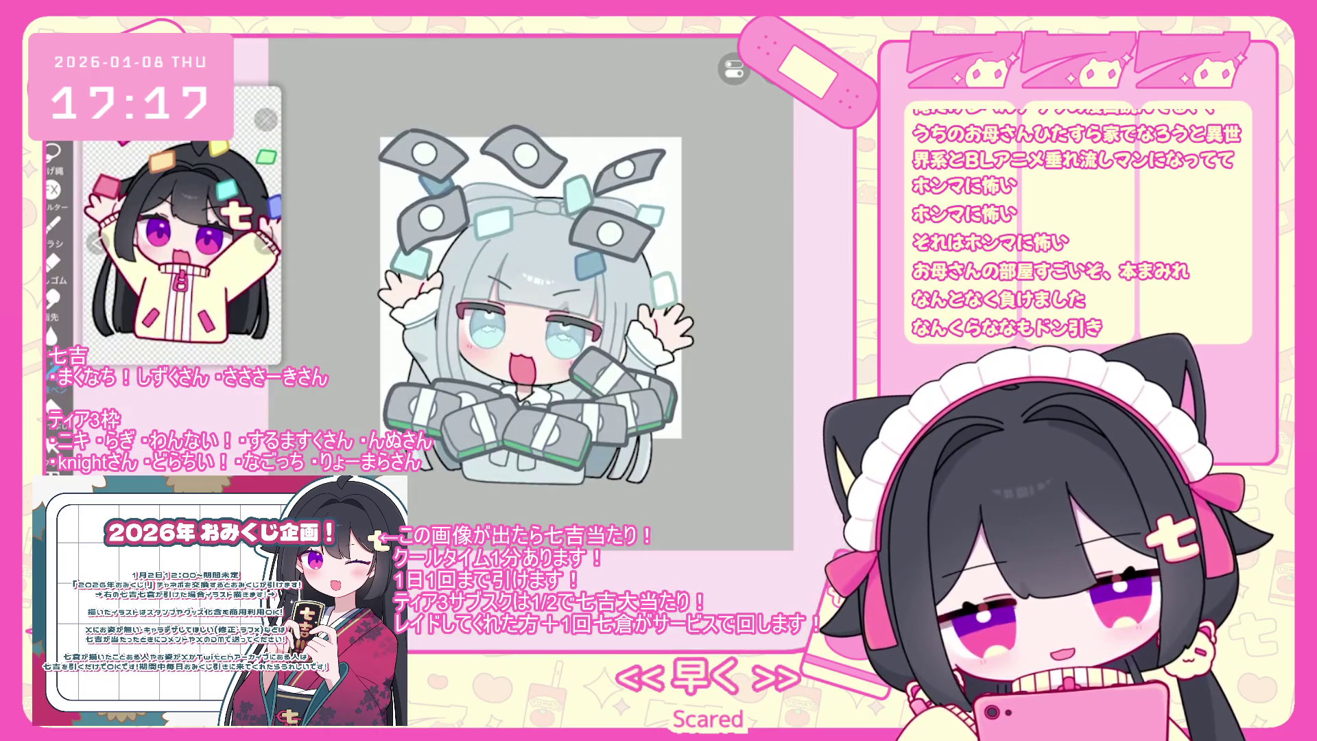
left_click(727, 609)
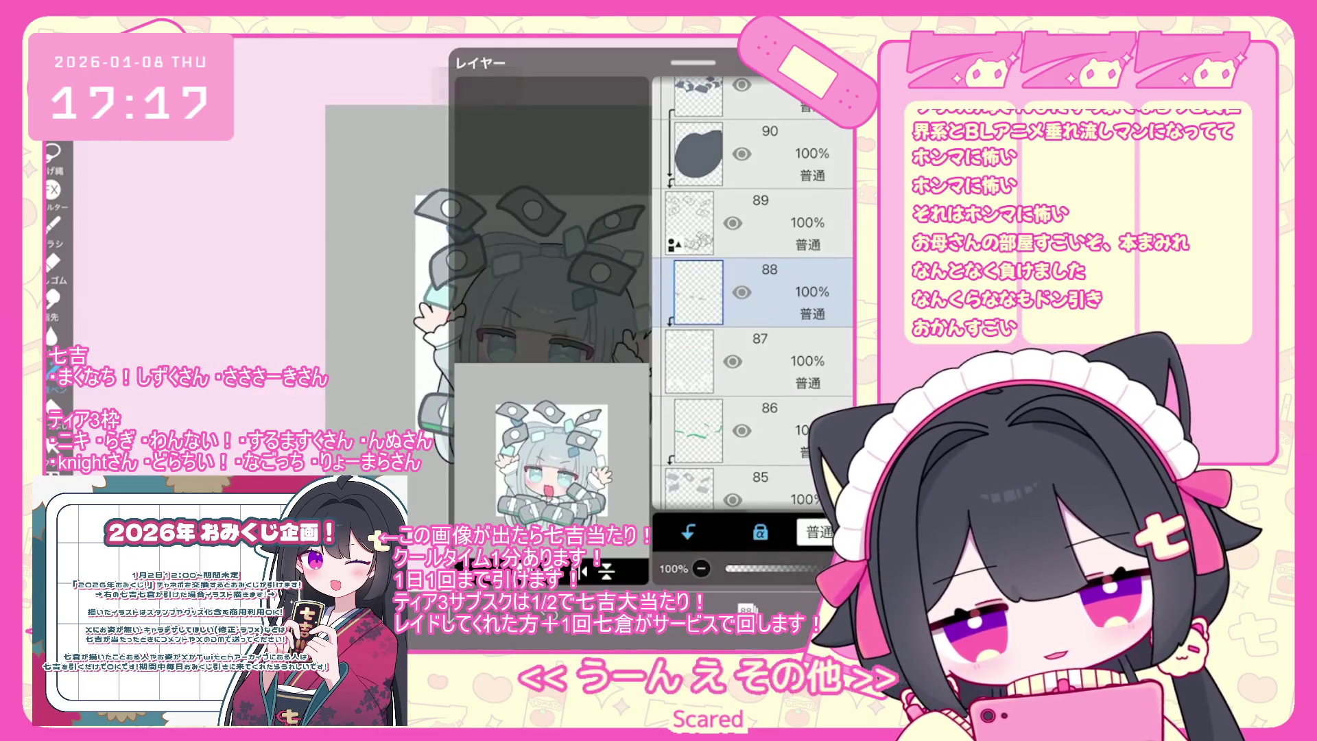
left_click(741, 292)
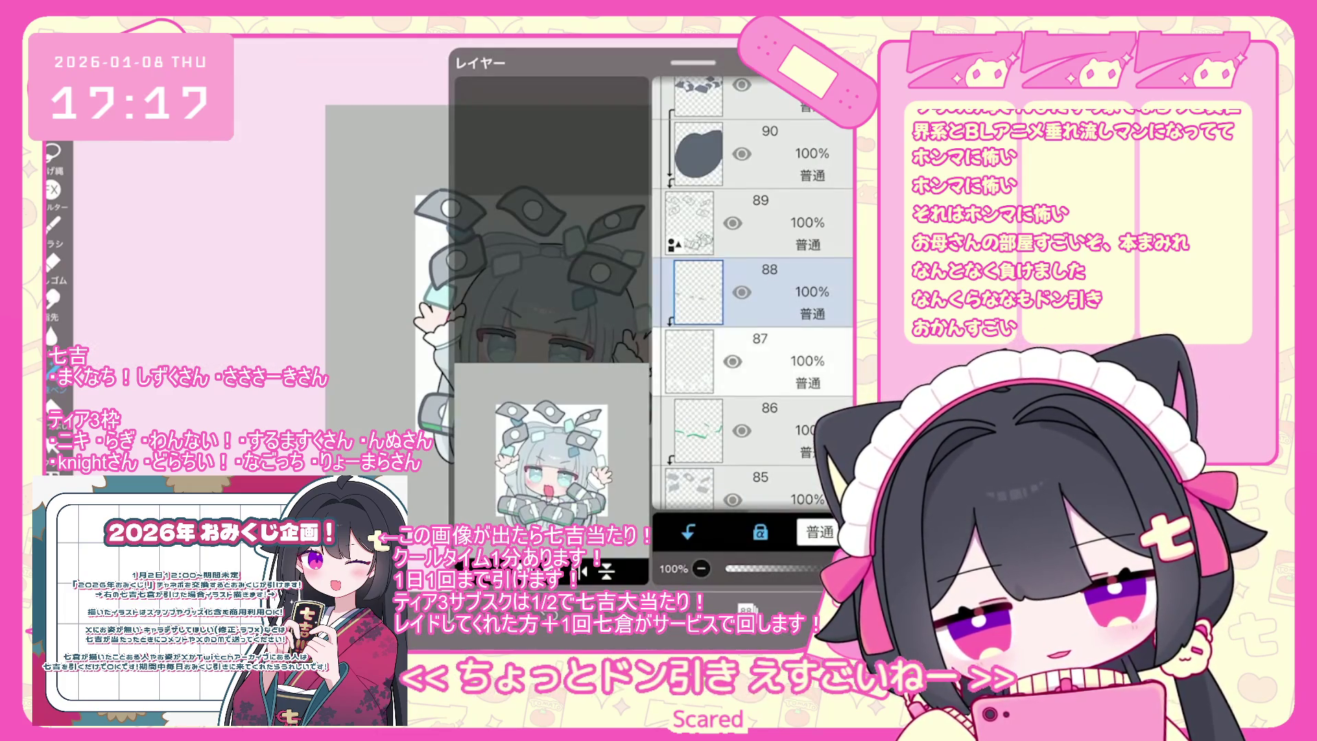
left_click(754, 430)
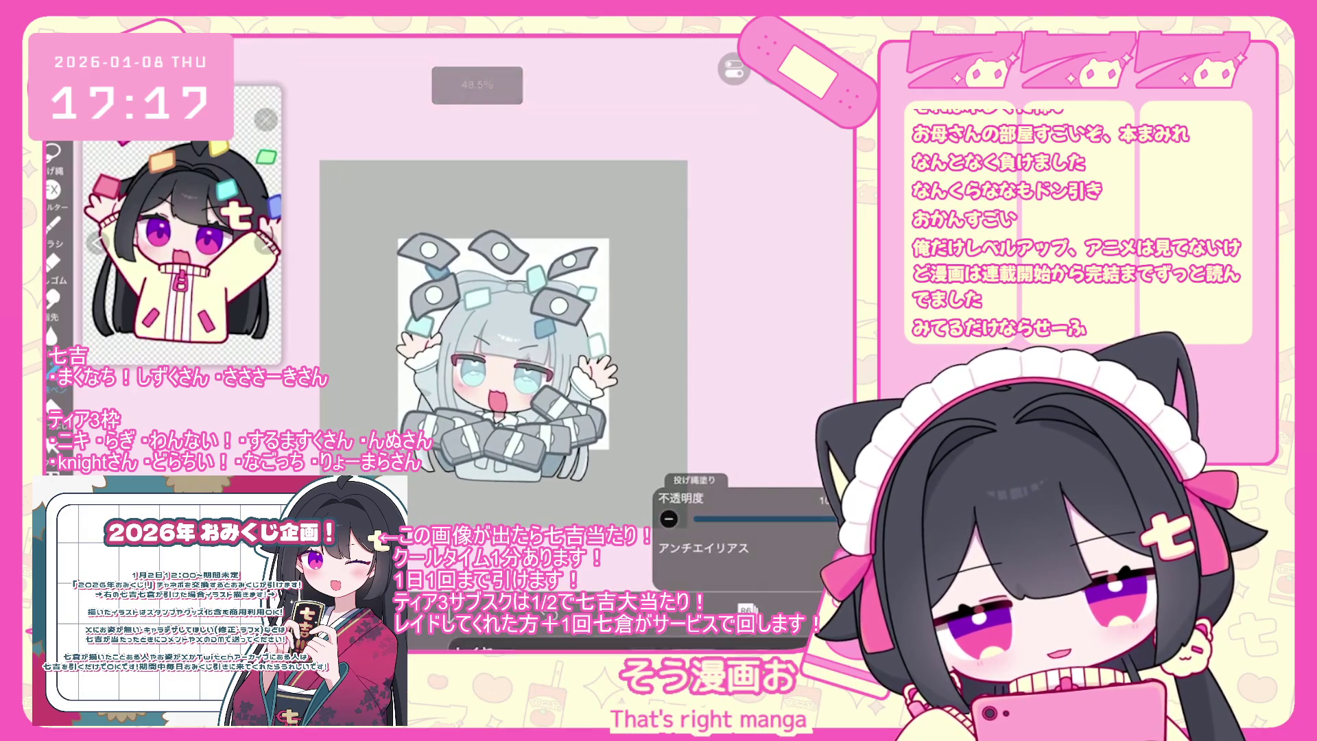
scroll(755, 294, "up", 3)
left_click(754, 412)
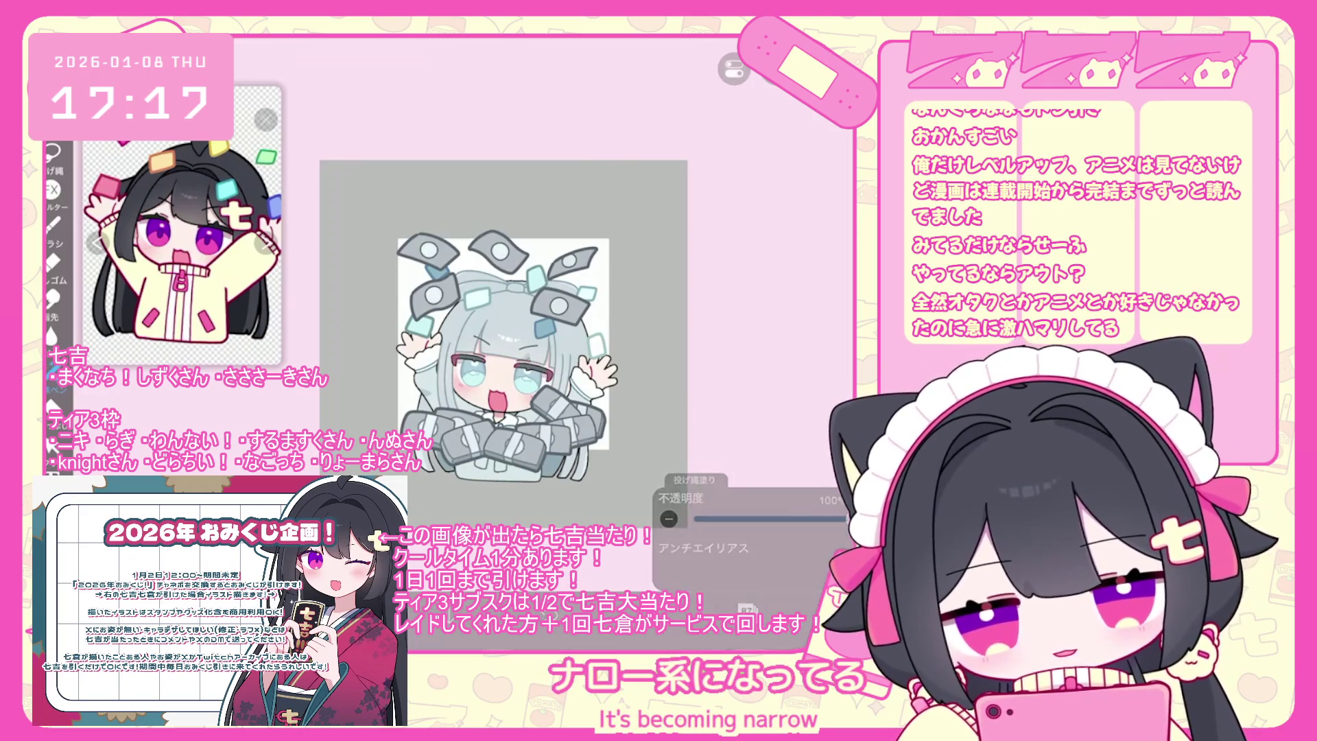
scroll(754, 309, "up", 10)
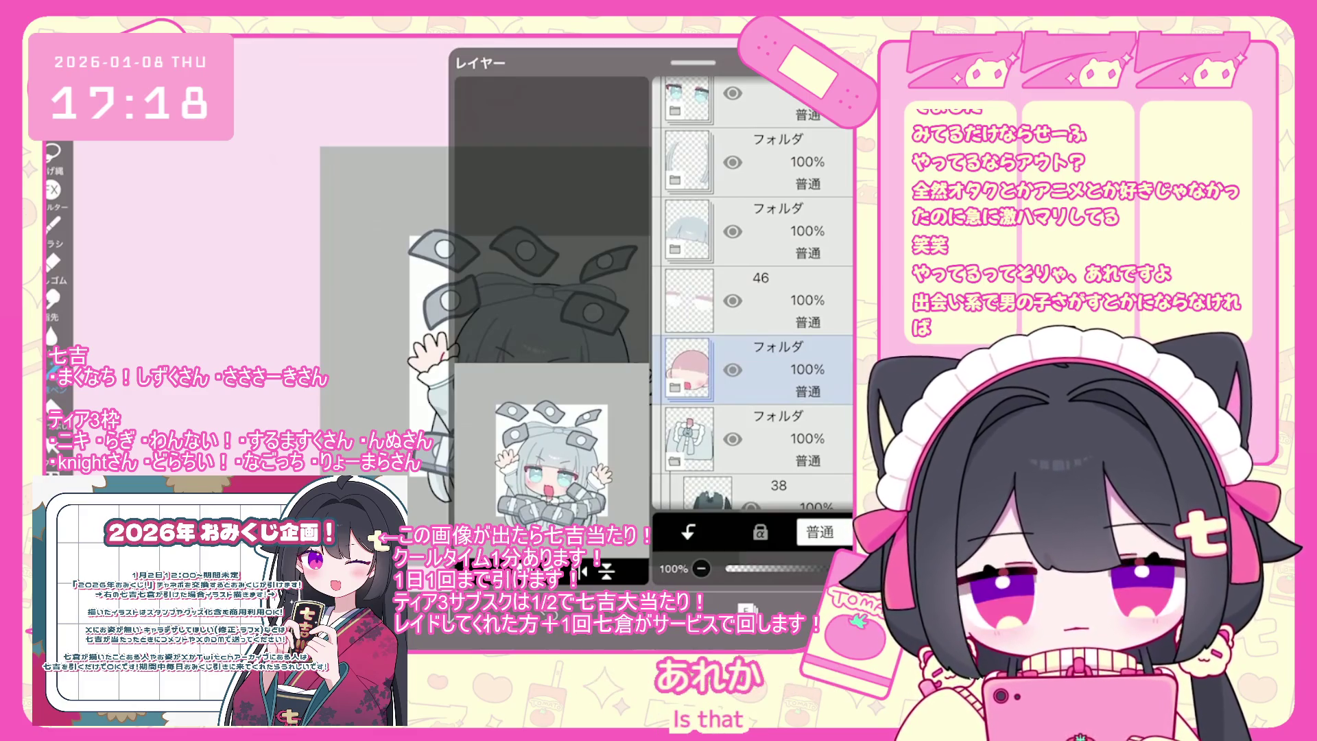
Duplicate outfit line-art layer 37 and drag the copy lower in the stack.
scroll(752, 295, "down", 5)
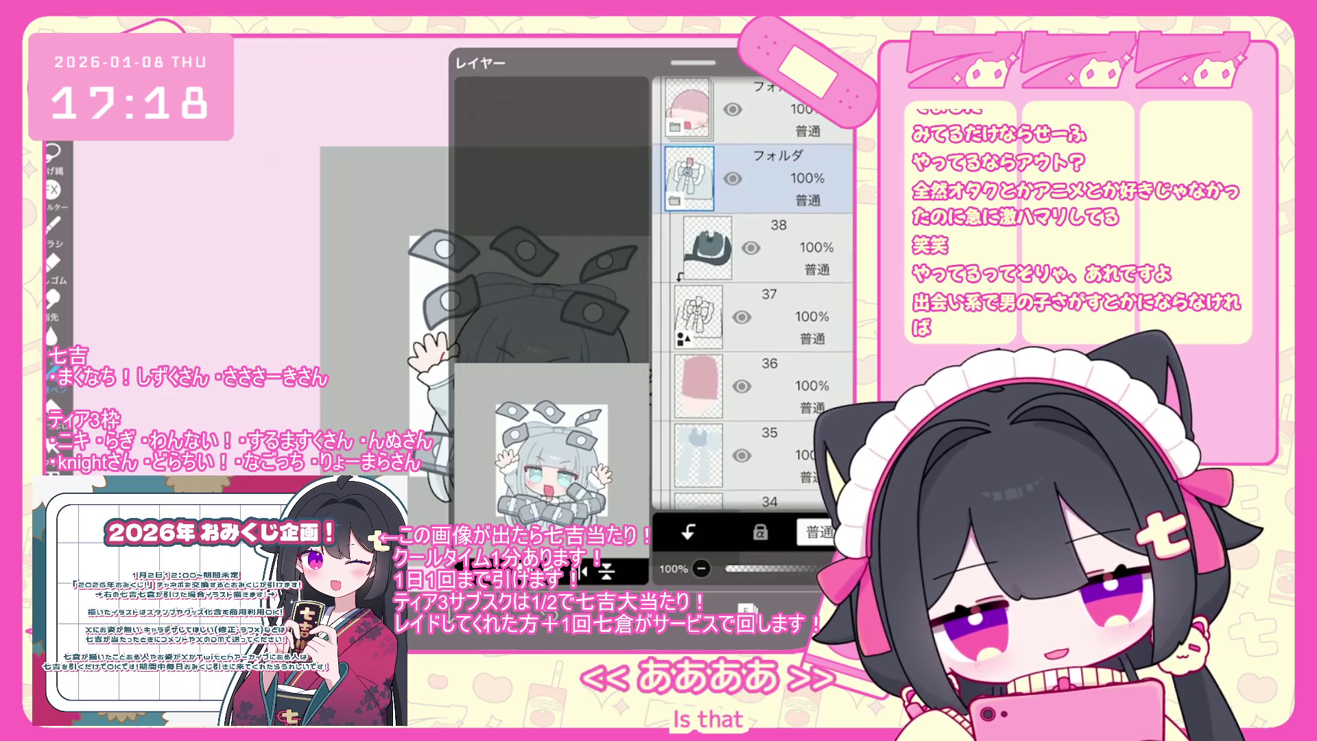
left_click(697, 300)
left_click(605, 569)
left_click(467, 473)
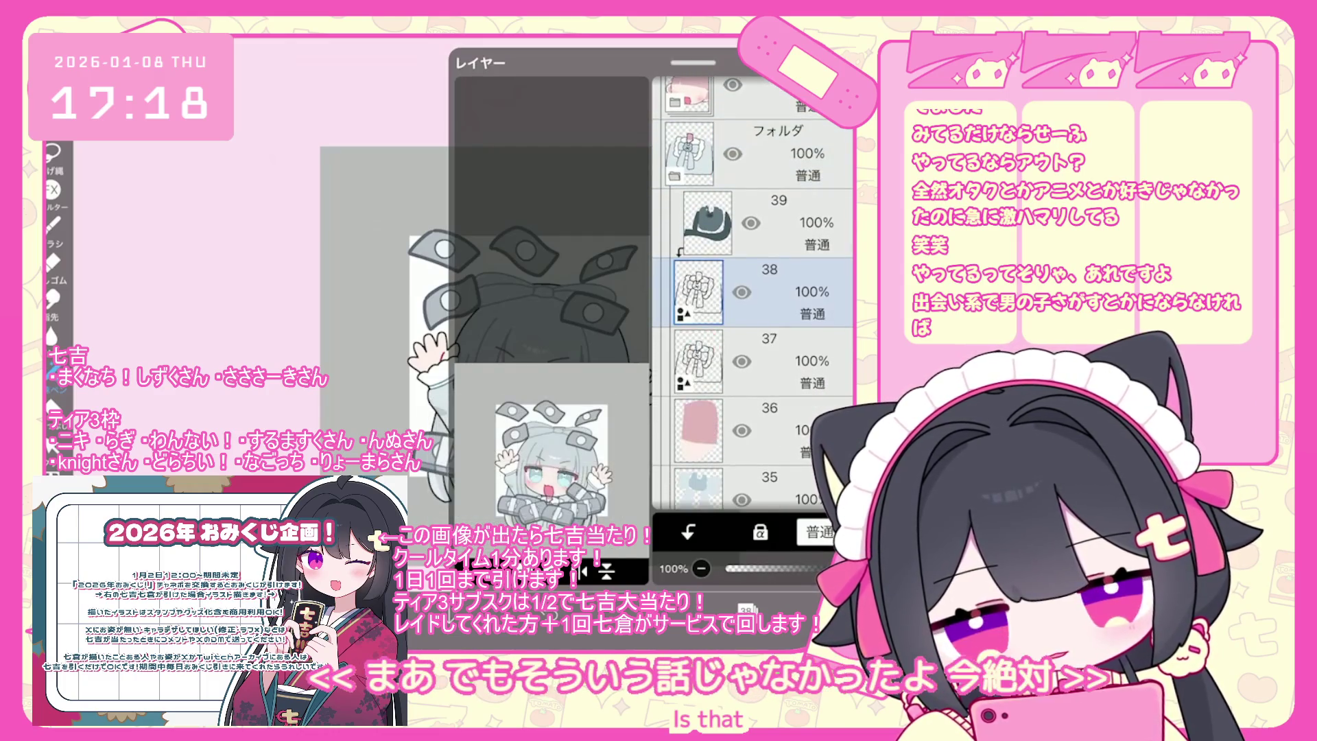
mouse_move(697, 473)
left_mouse_down()
mouse_move(698, 260)
mouse_move(698, 285)
left_mouse_up()
Select the girl's folder and set the line width to 13.3px.
scroll(752, 295, "up", 10)
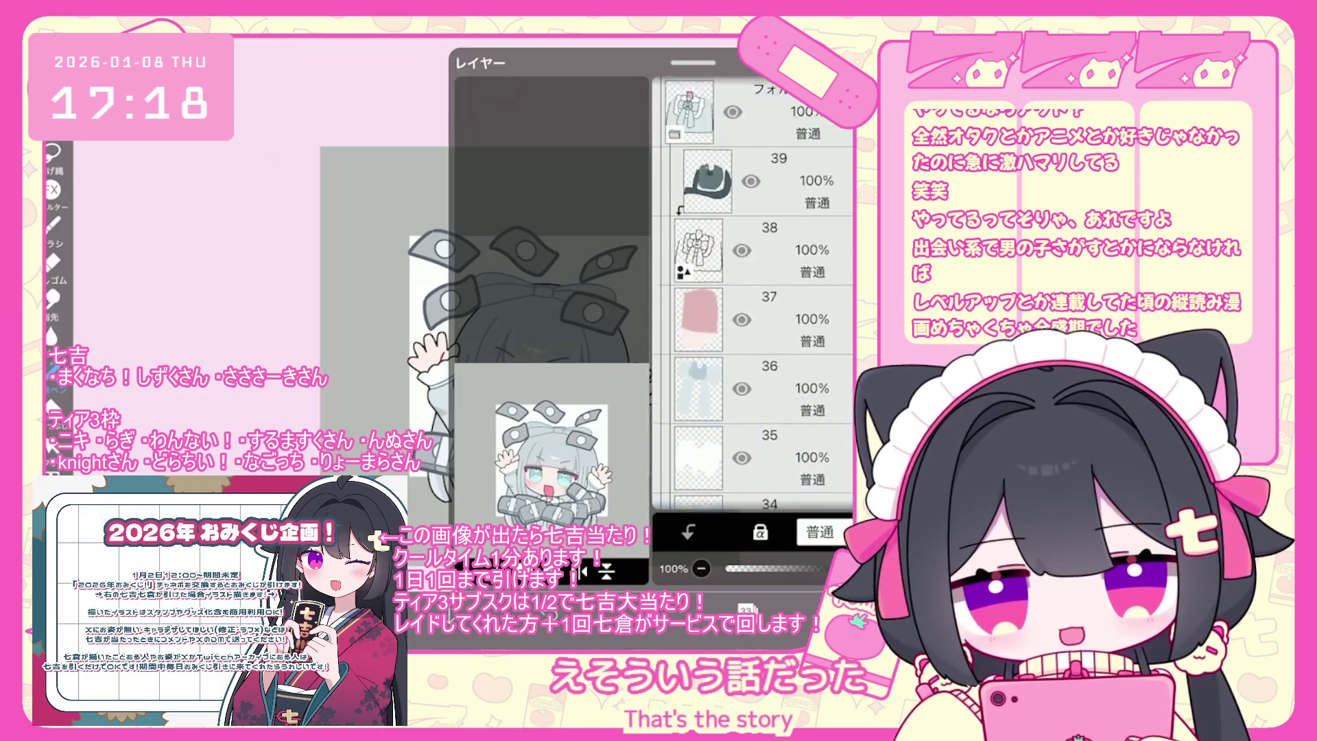
scroll(752, 295, "up", 5)
left_click(754, 258)
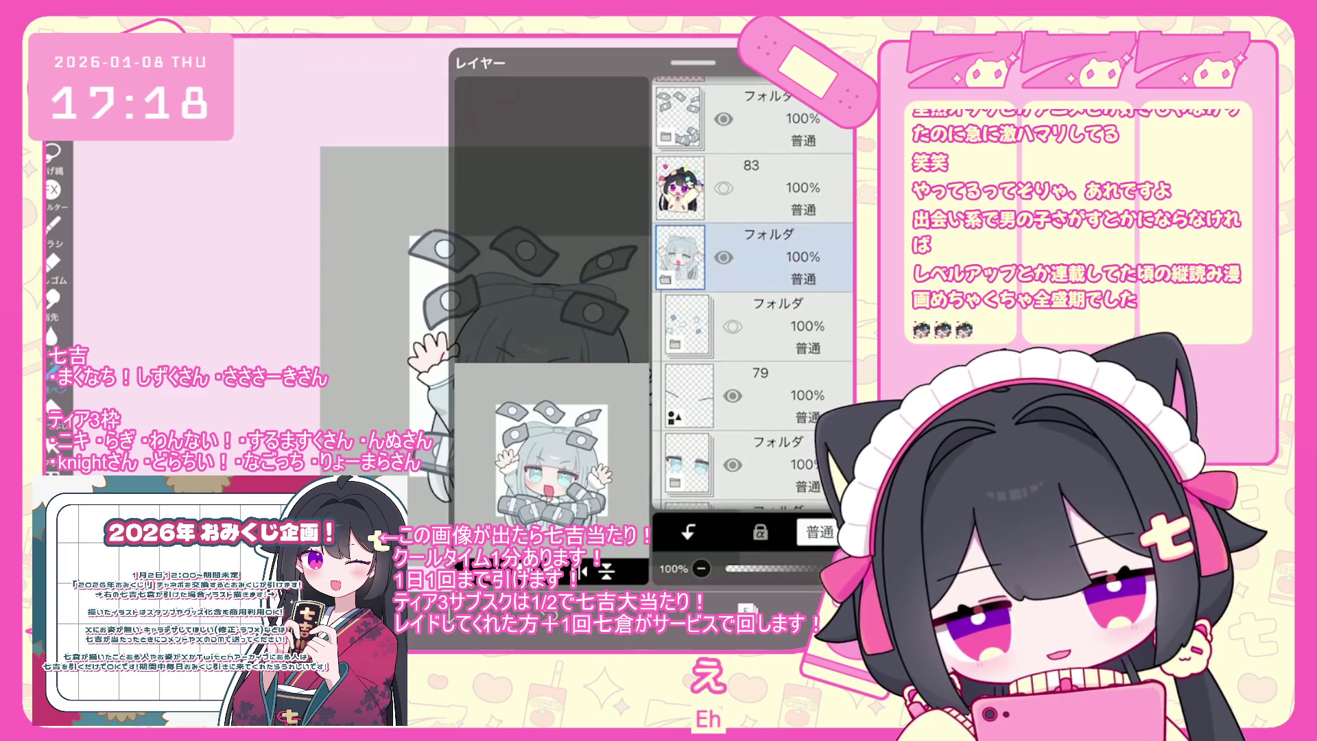
scroll(752, 295, "down", 10)
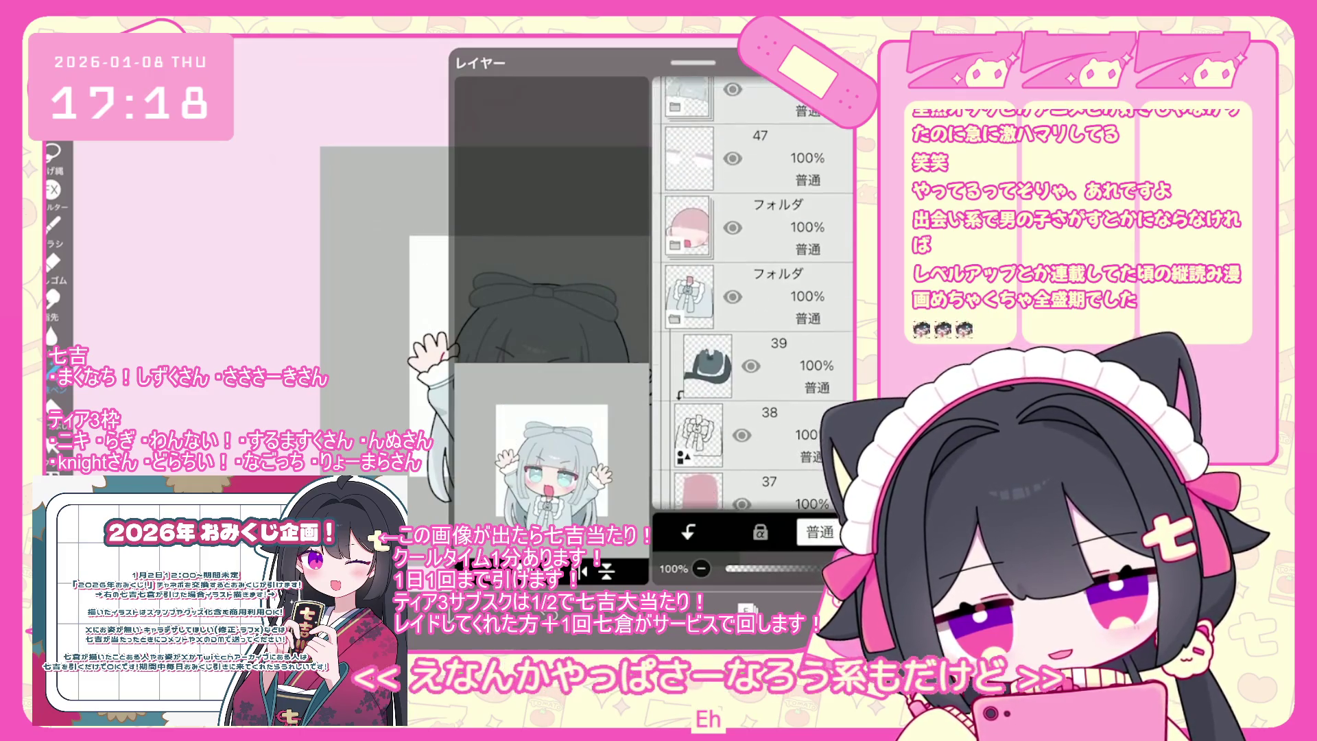
scroll(752, 295, "down", 2)
left_click(55, 446)
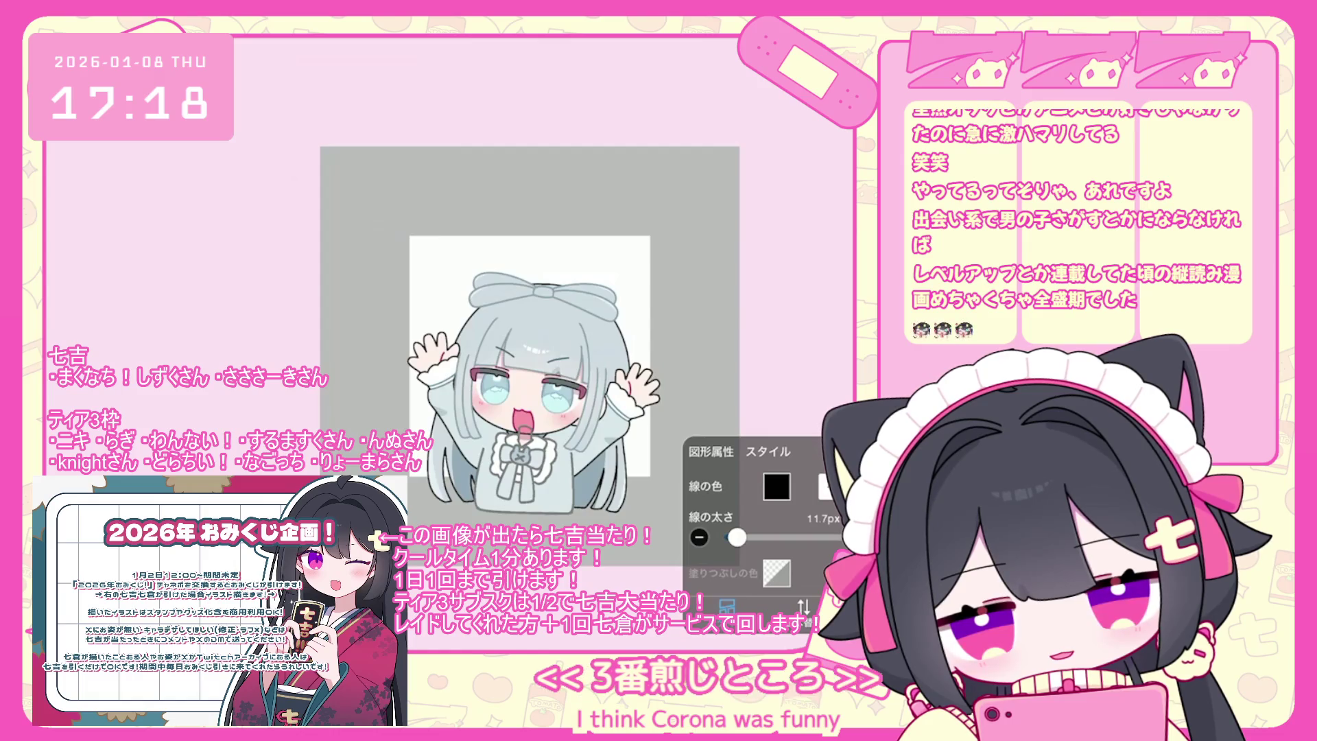
left_click_drag(736, 538, 738, 538)
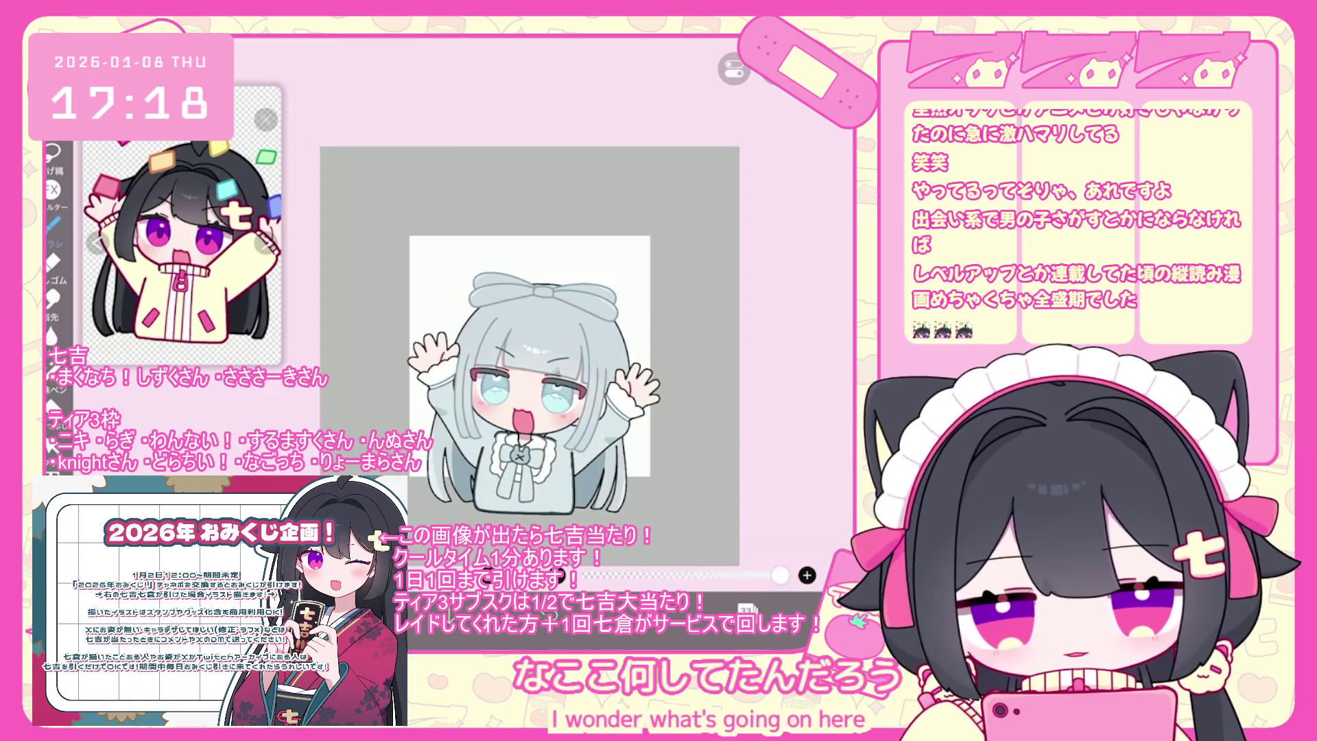
Add a clipped blank layer above layer 33 and undo the last eraser stroke.
scroll(529, 356, "up", 5)
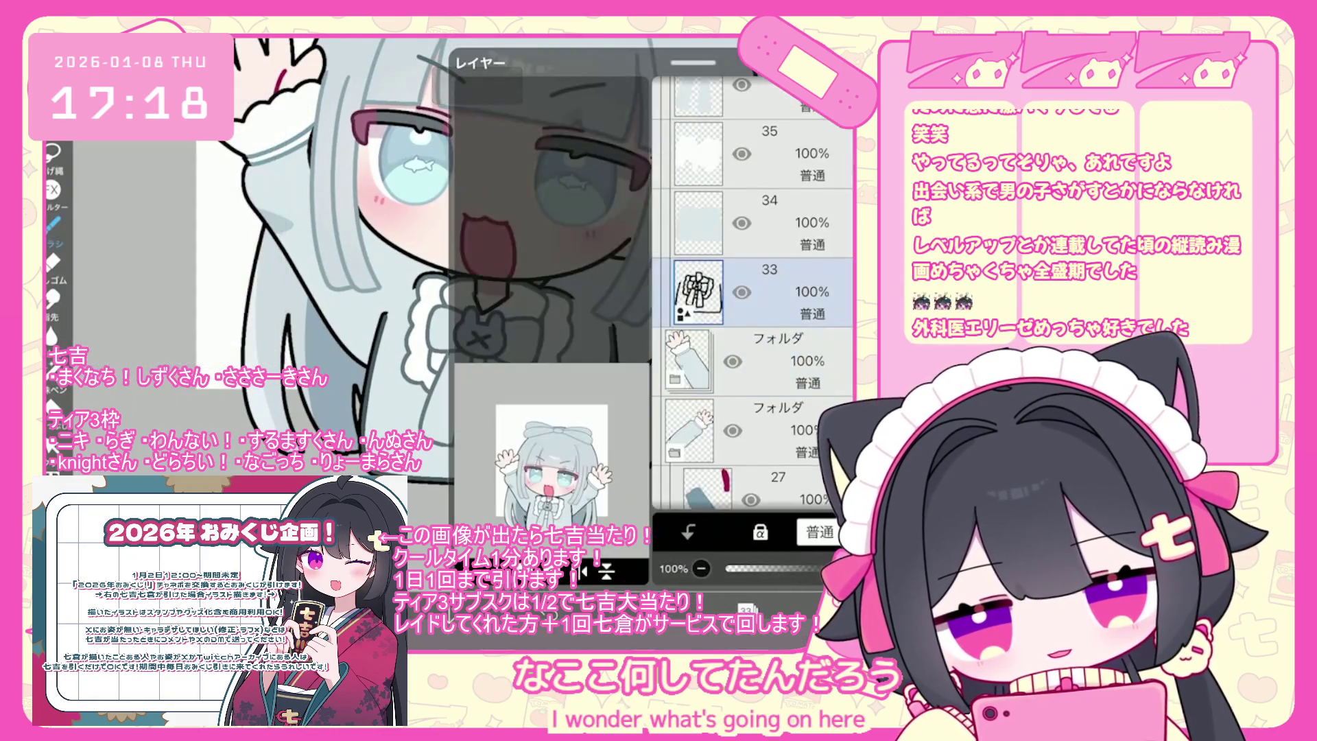
left_click(688, 532)
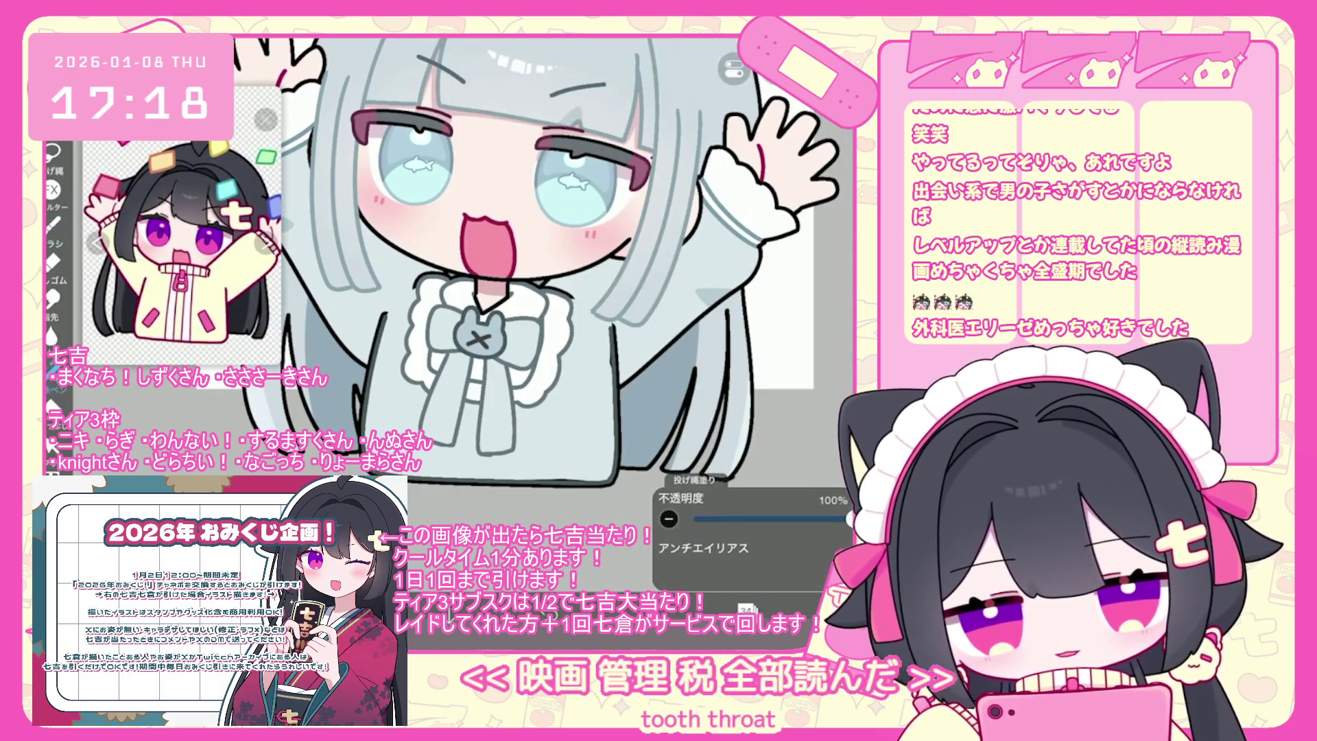
left_click(747, 609)
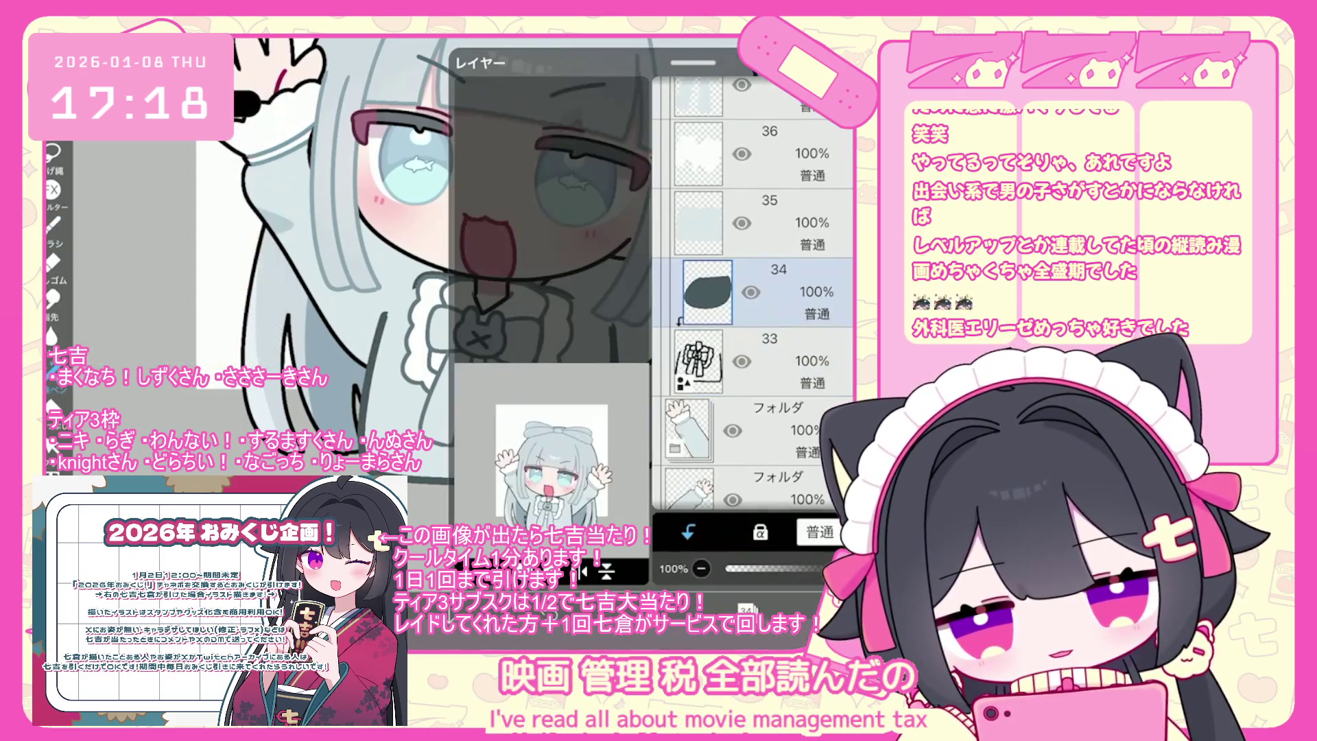
scroll(542, 309, "up", 5)
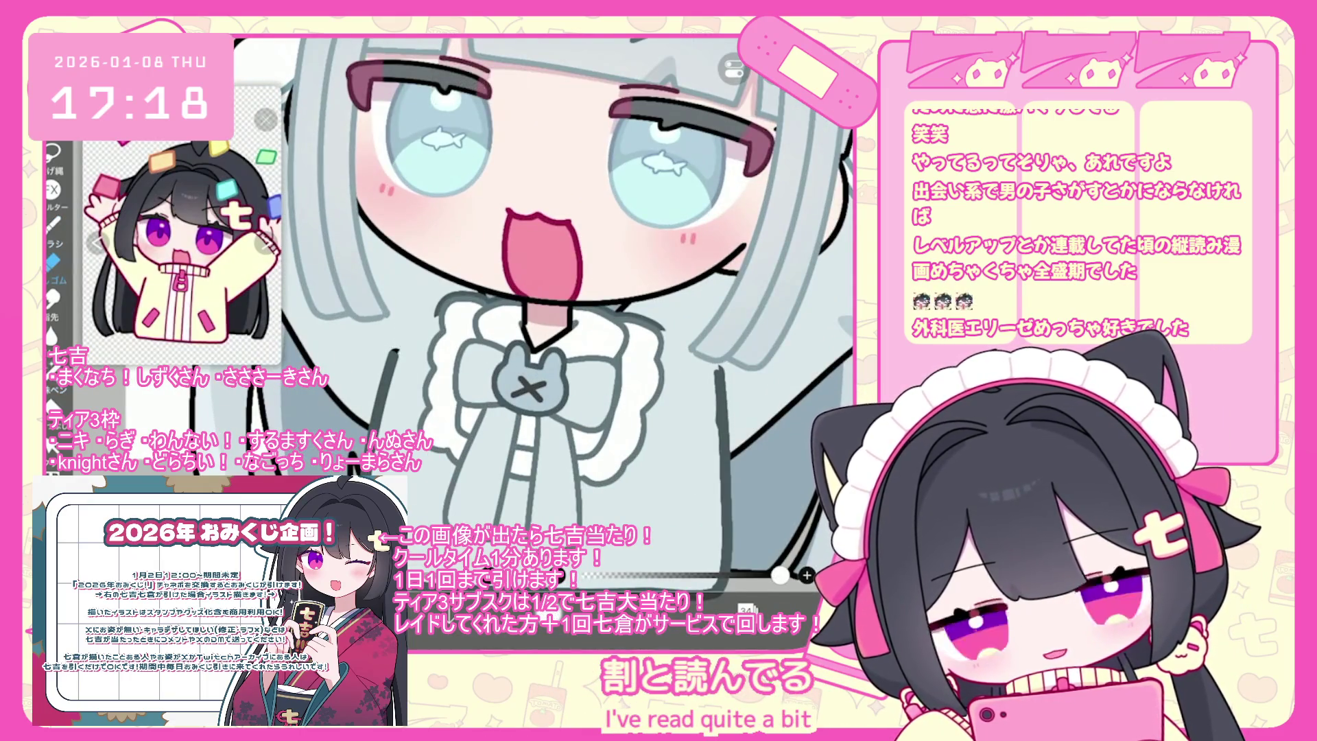
key("ctrl+z")
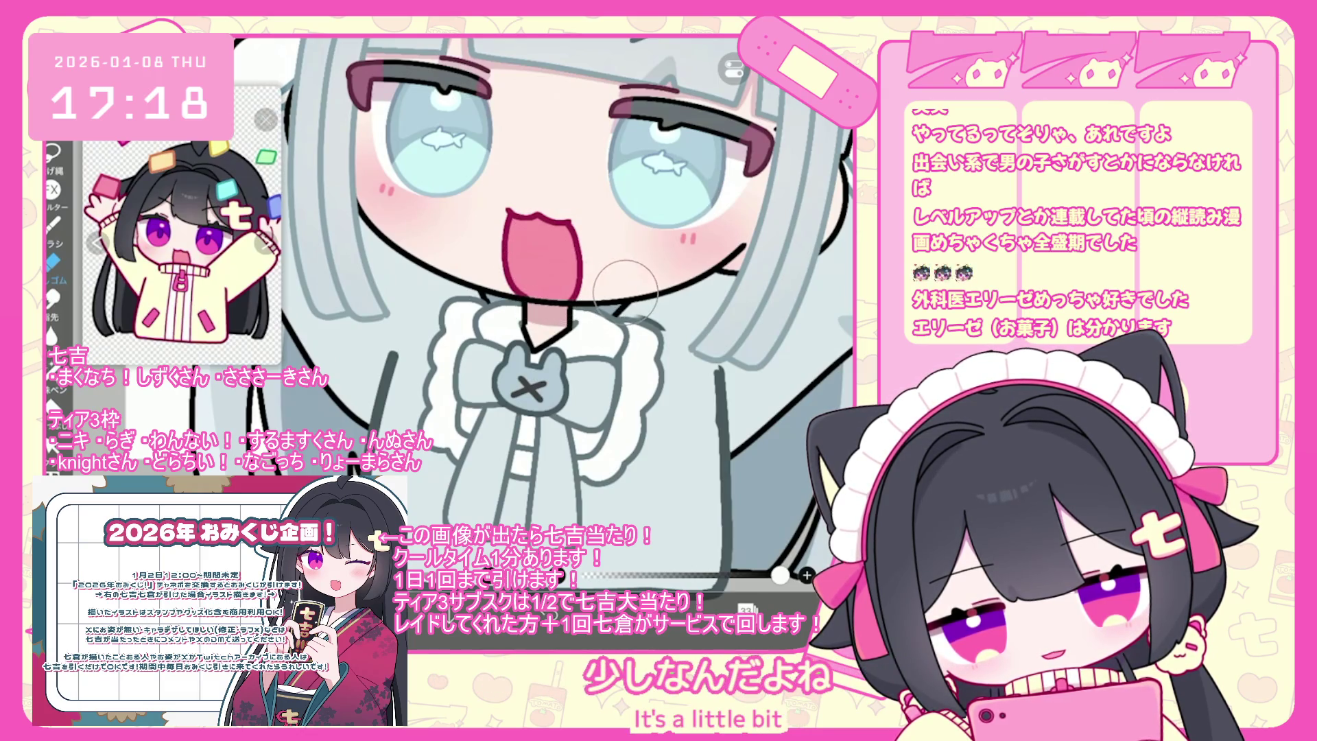
Zoom in to inspect the face, then reopen the layer list to check layer 35.
scroll(541, 308, "up", 3)
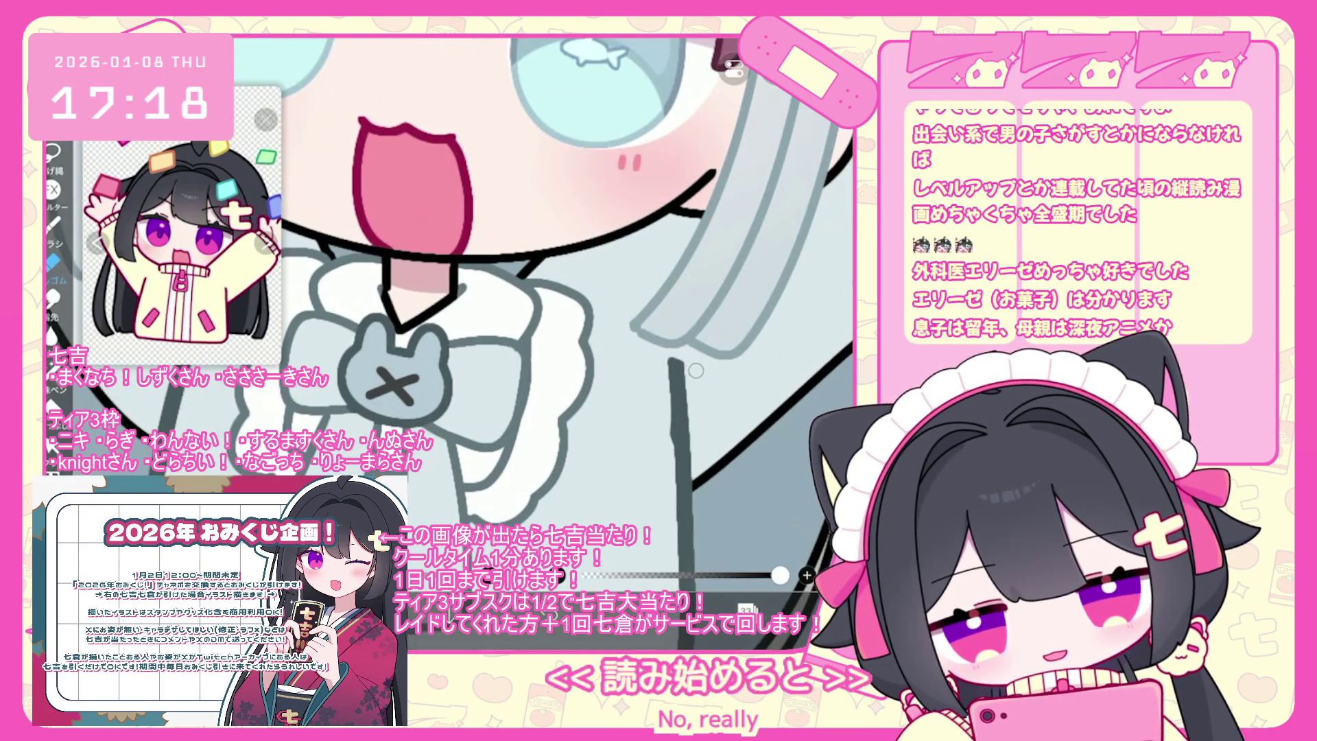
scroll(695, 370, "down", 3)
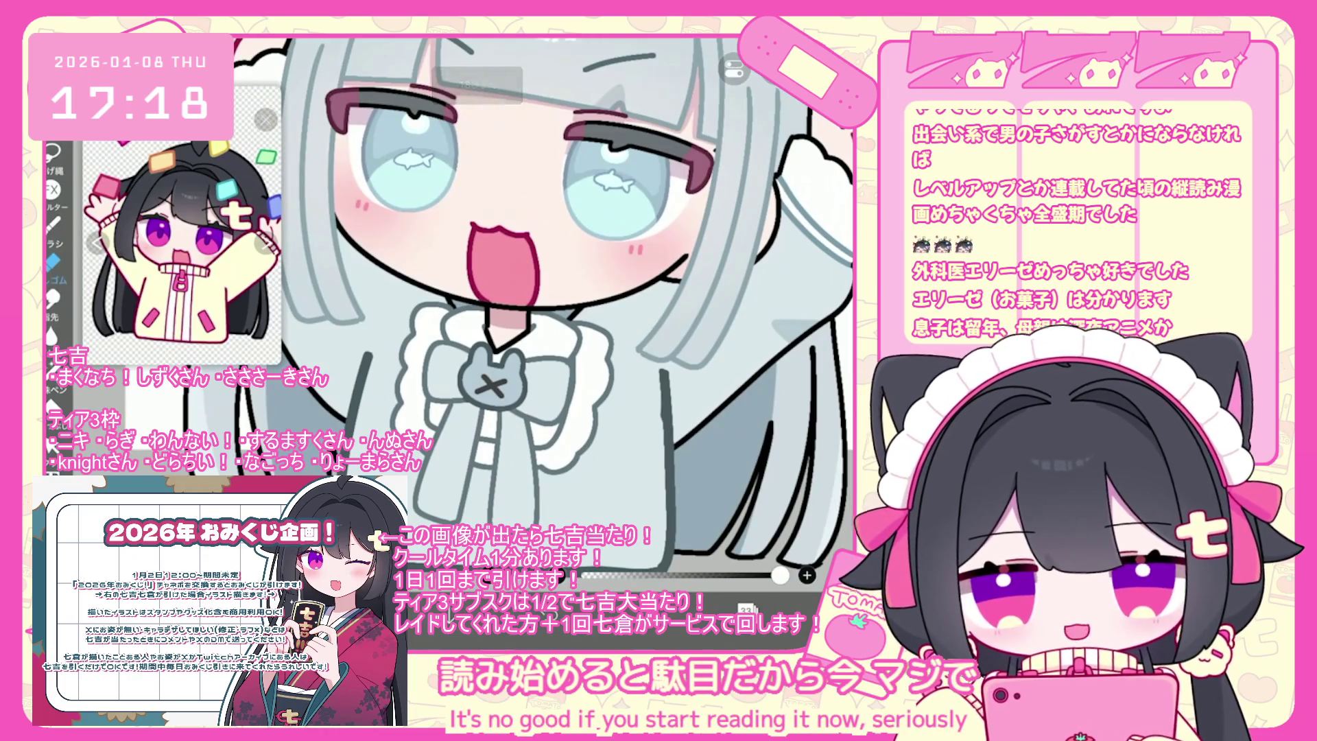
scroll(521, 302, "down", 3)
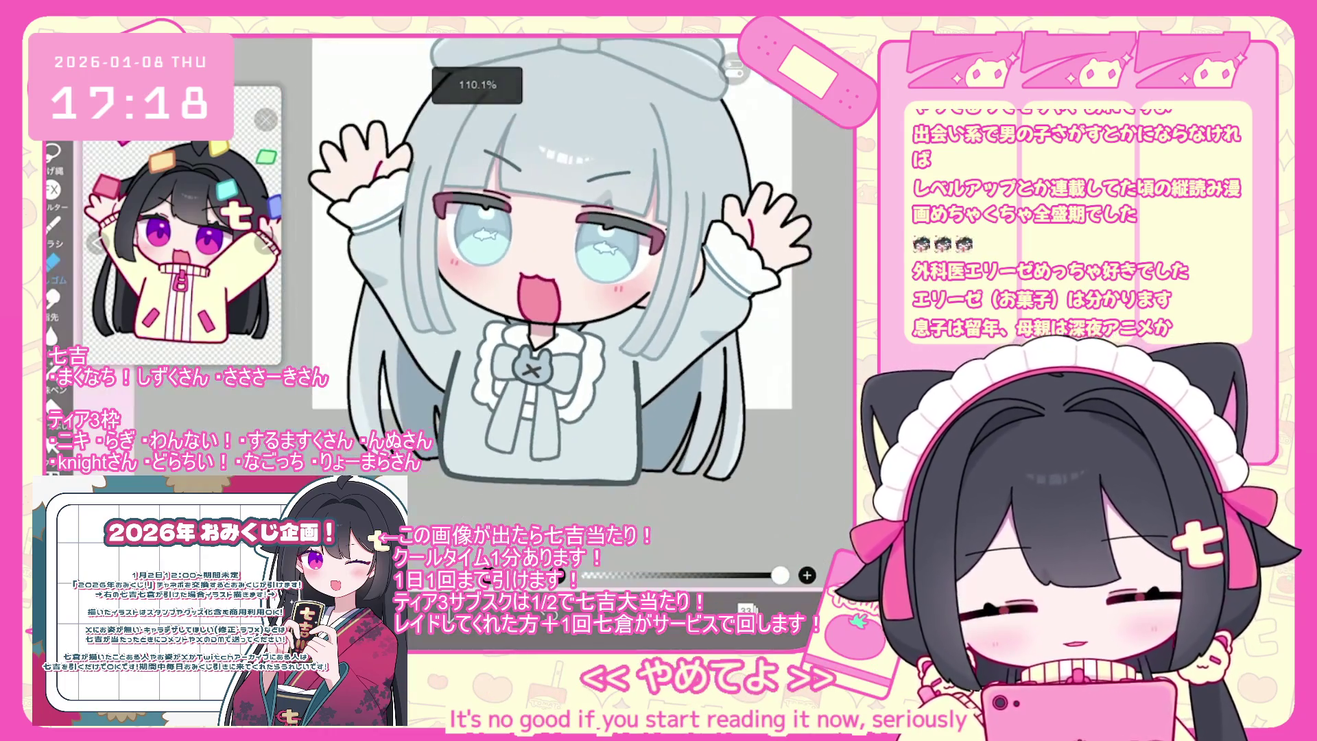
scroll(521, 274, "up", 3)
left_click(746, 609)
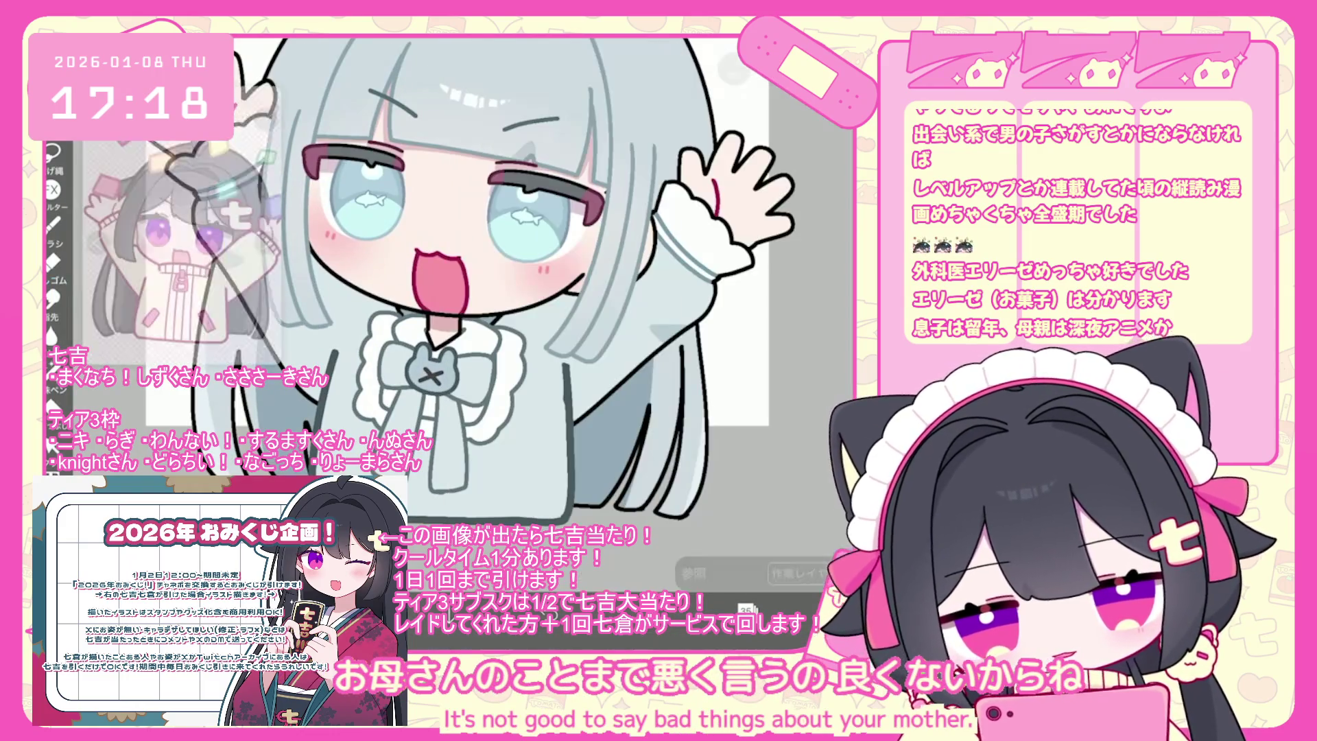
scroll(508, 343, "up", 3)
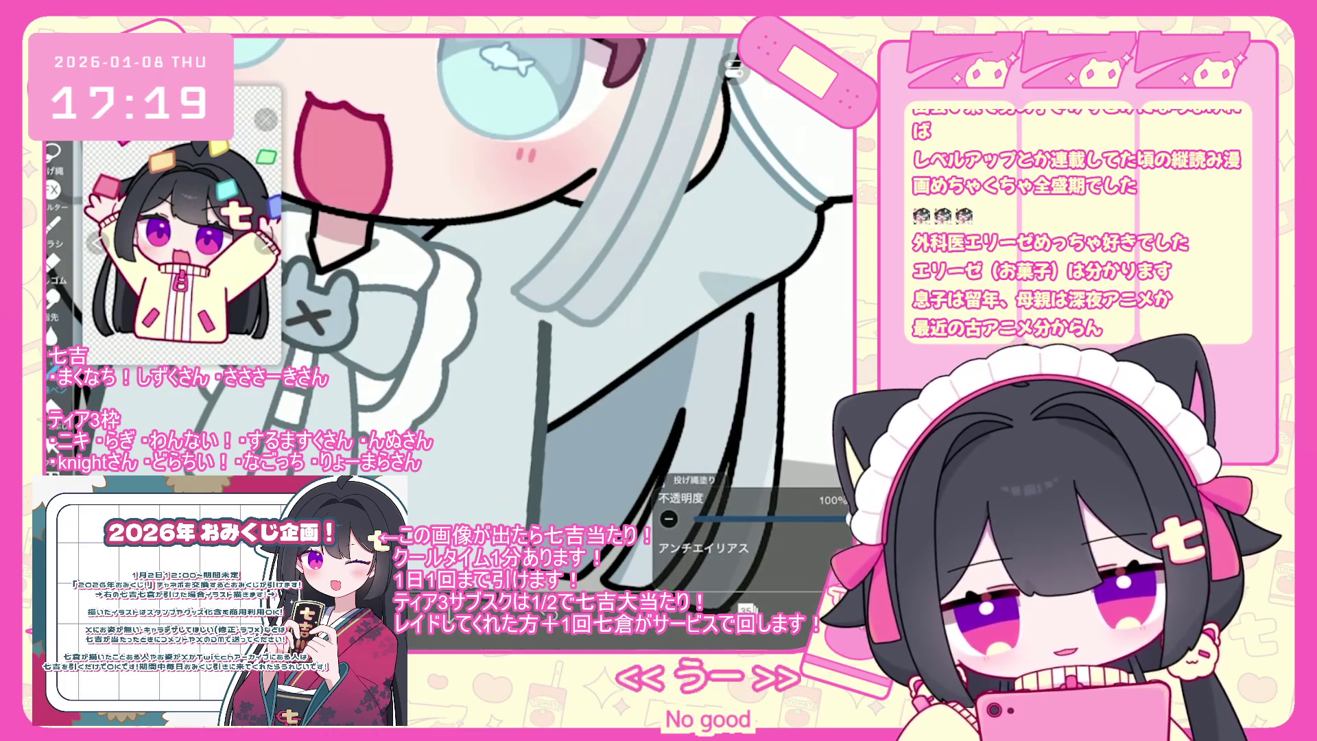
scroll(507, 315, "down", 1)
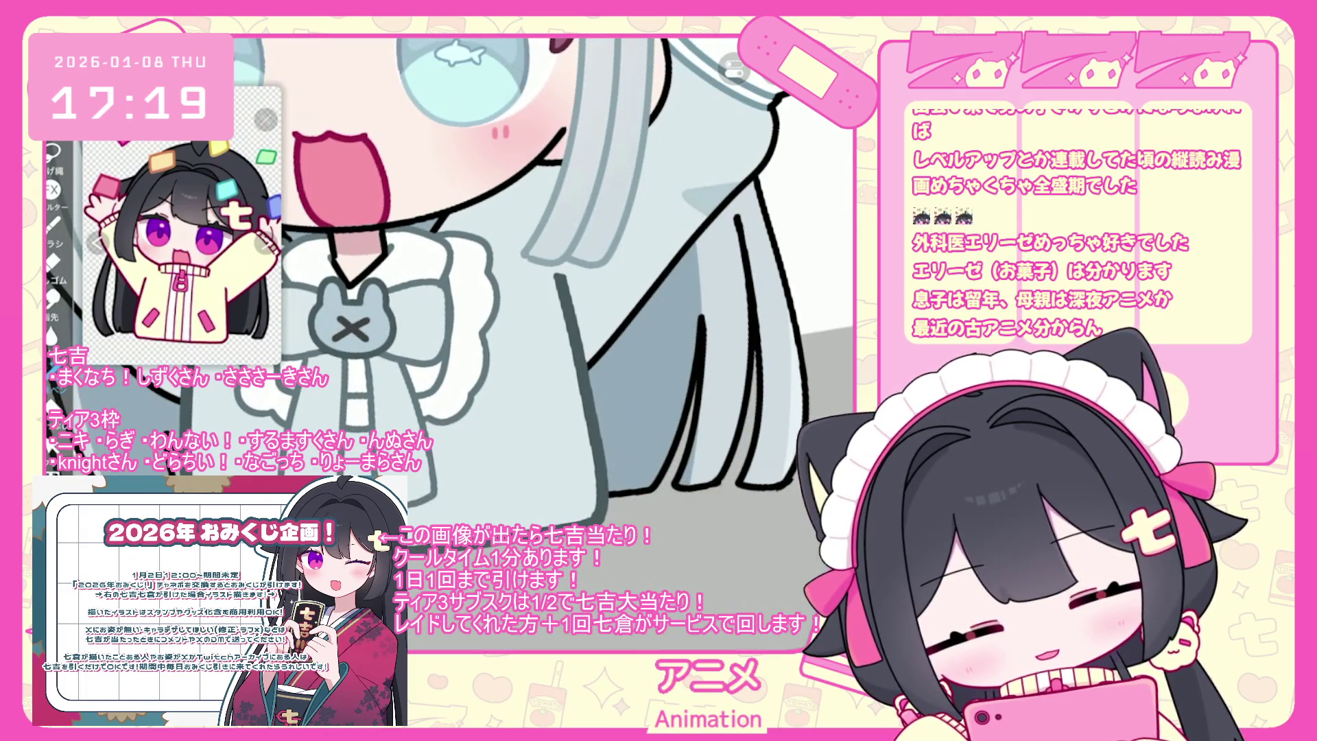
scroll(507, 315, "down", 3)
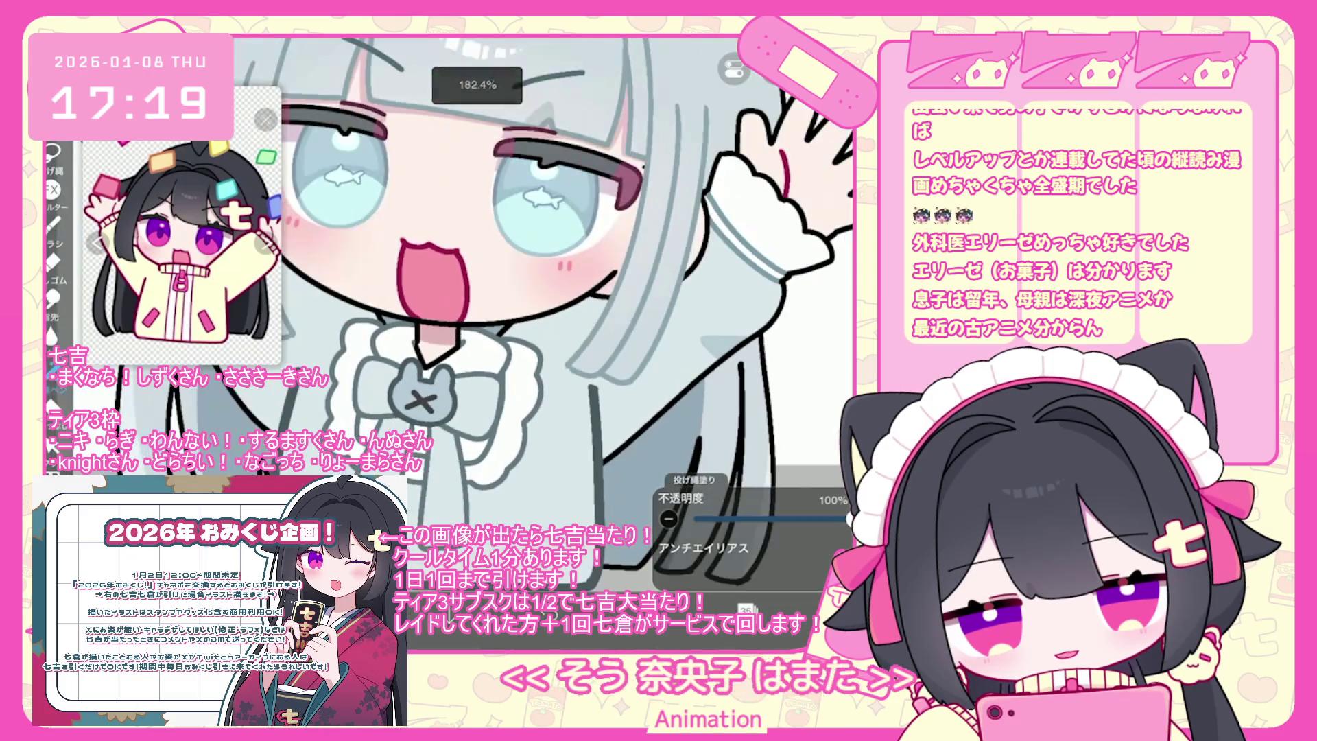
left_click(746, 609)
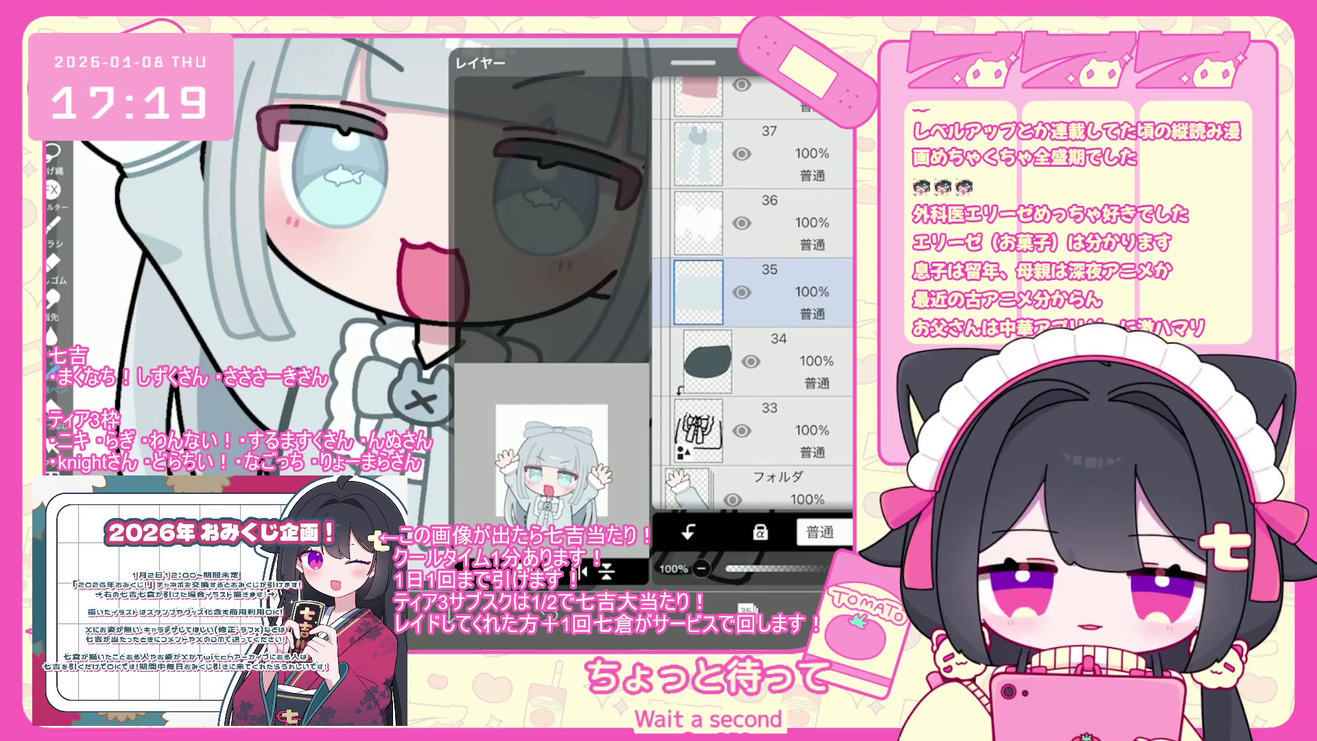
Select the outfit folders and collapse the expanded one to reveal layer 31 beneath.
scroll(754, 295, "up", 10)
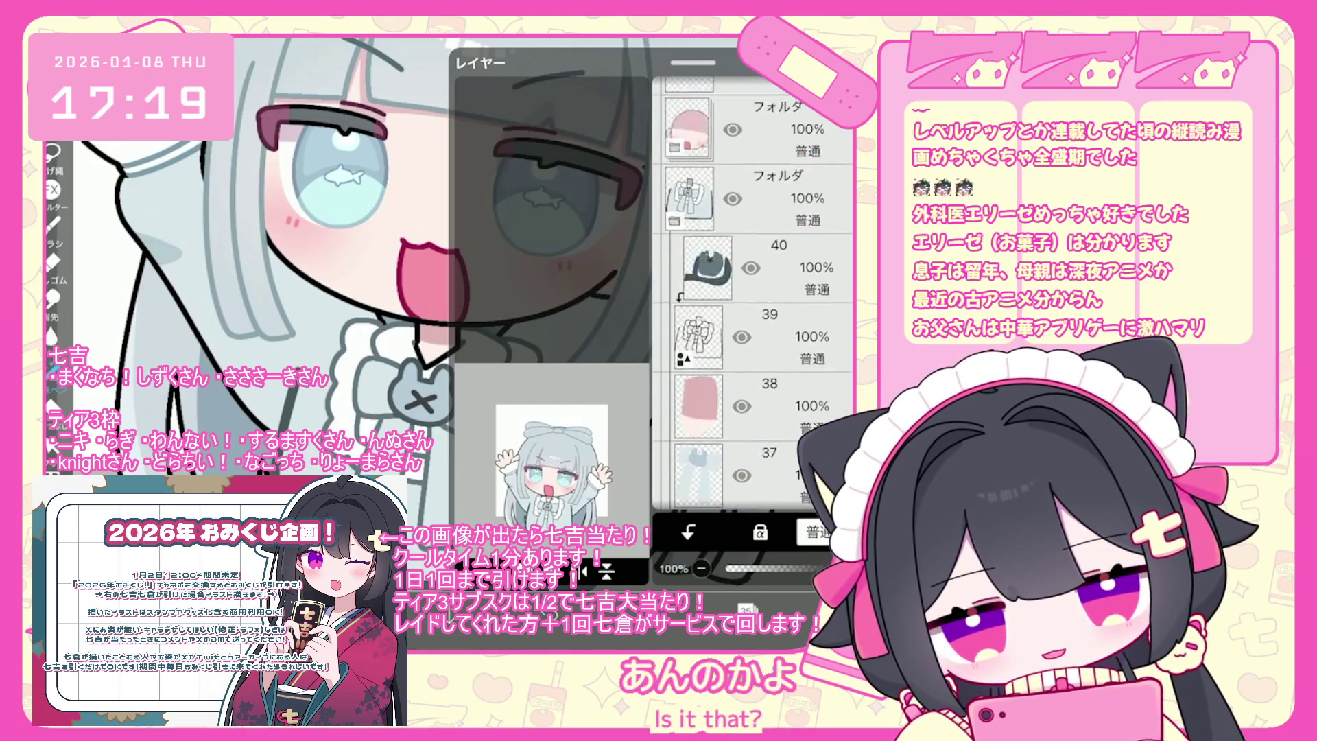
left_click(754, 252)
left_click(754, 320)
left_click(674, 343)
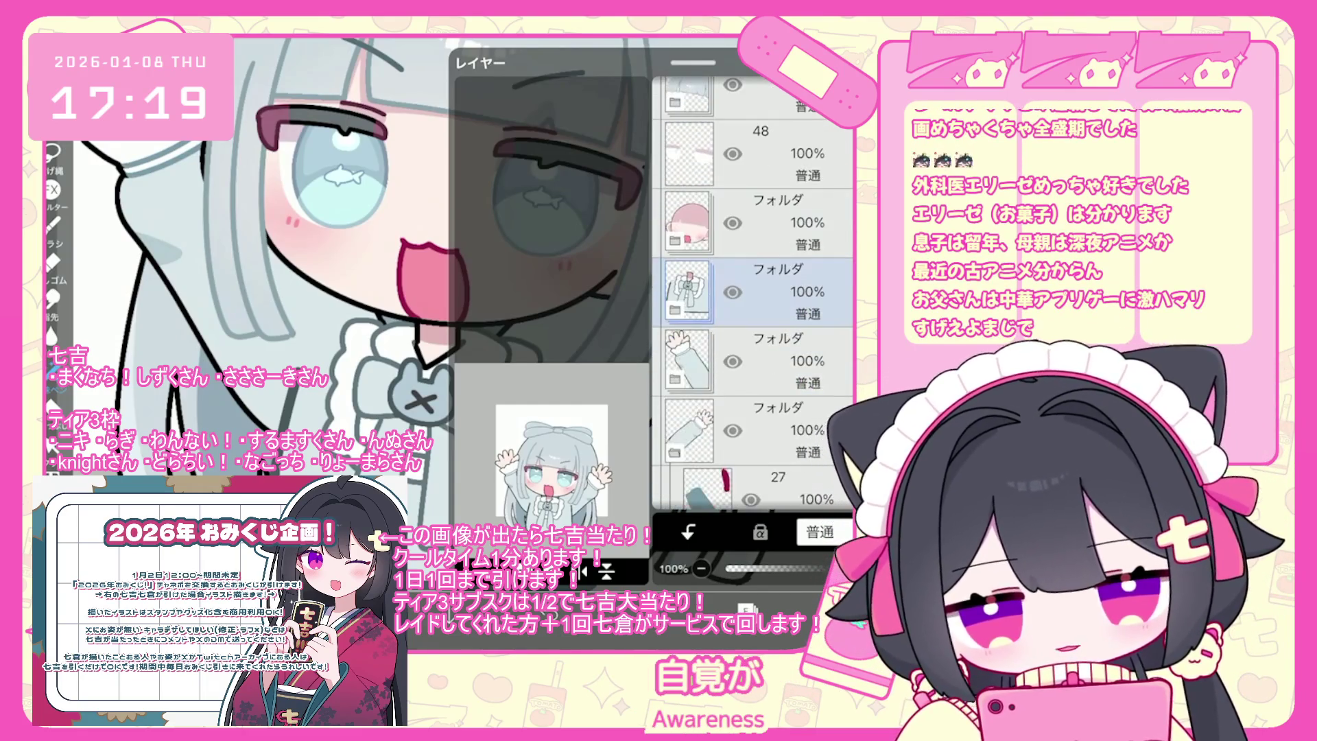
left_click(789, 370)
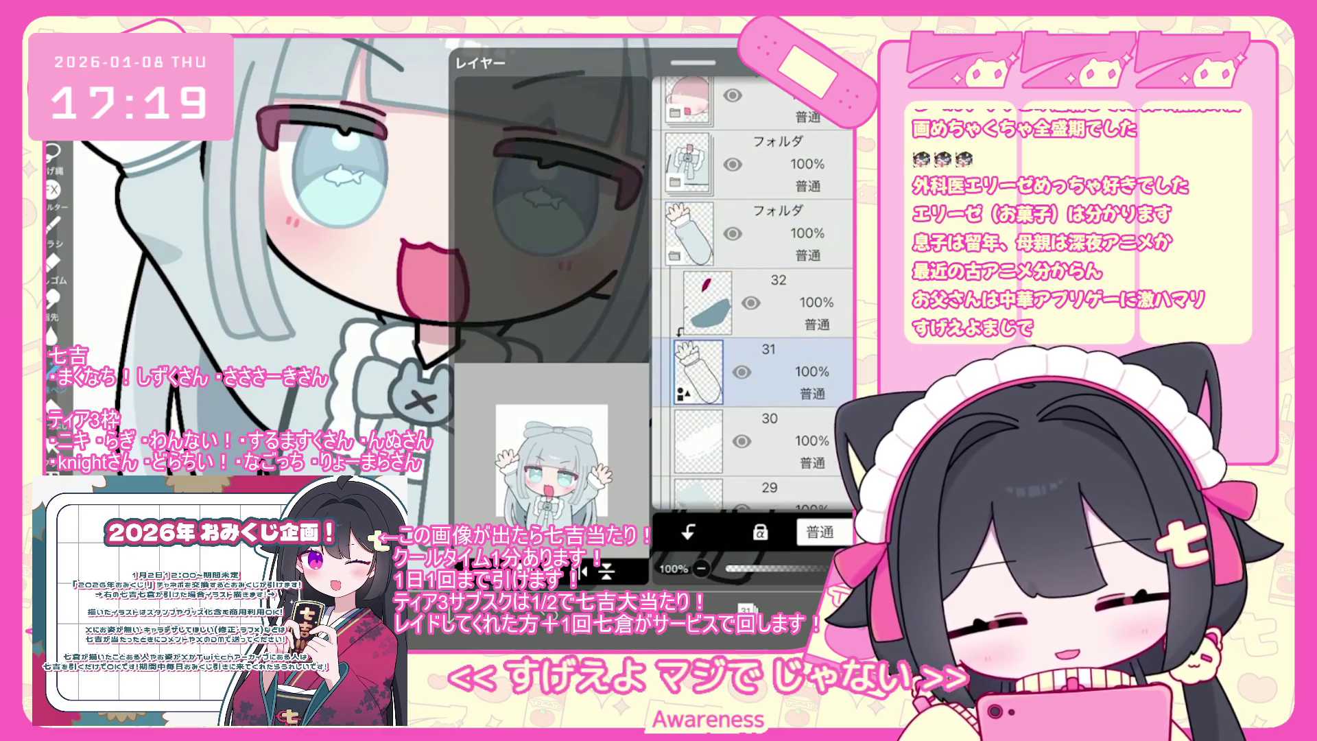
Pick layer 28, then outline a shape around the raised left arm and undo it.
scroll(755, 295, "down", 5)
left_click(755, 337)
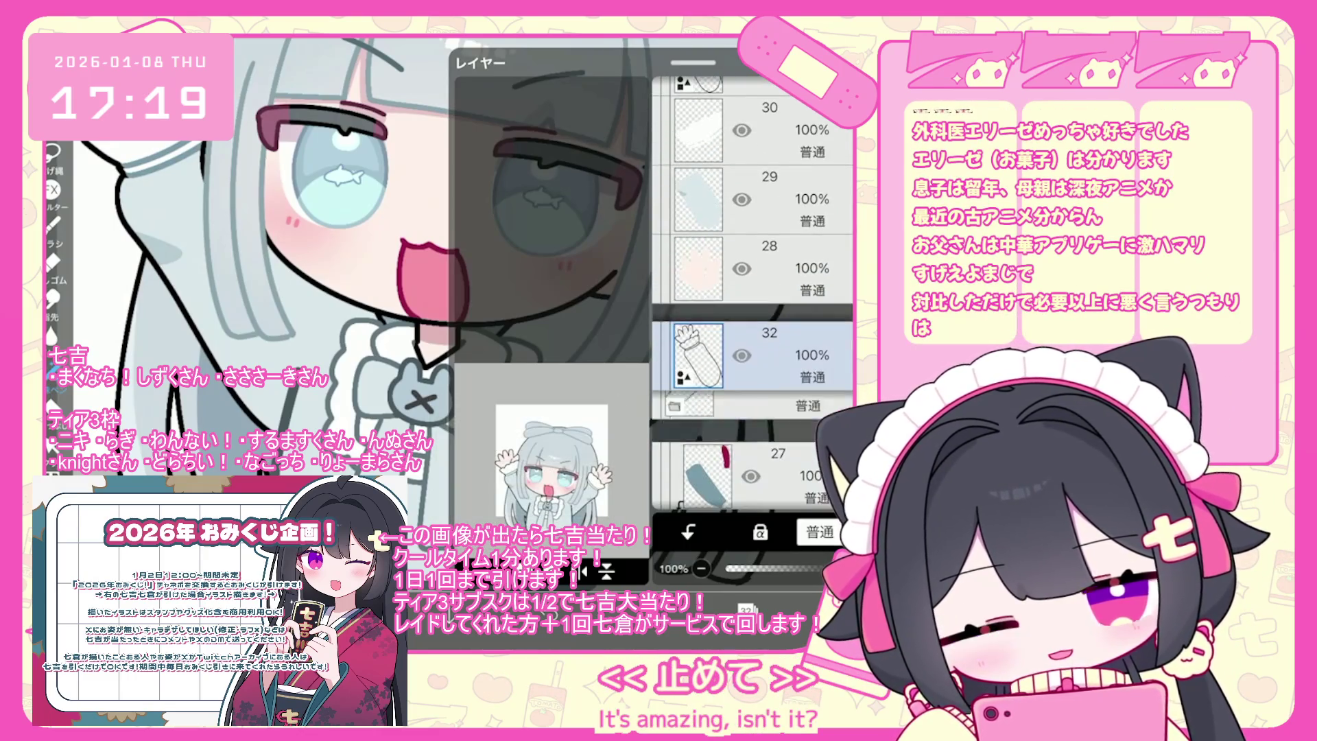
scroll(548, 309, "up", 2)
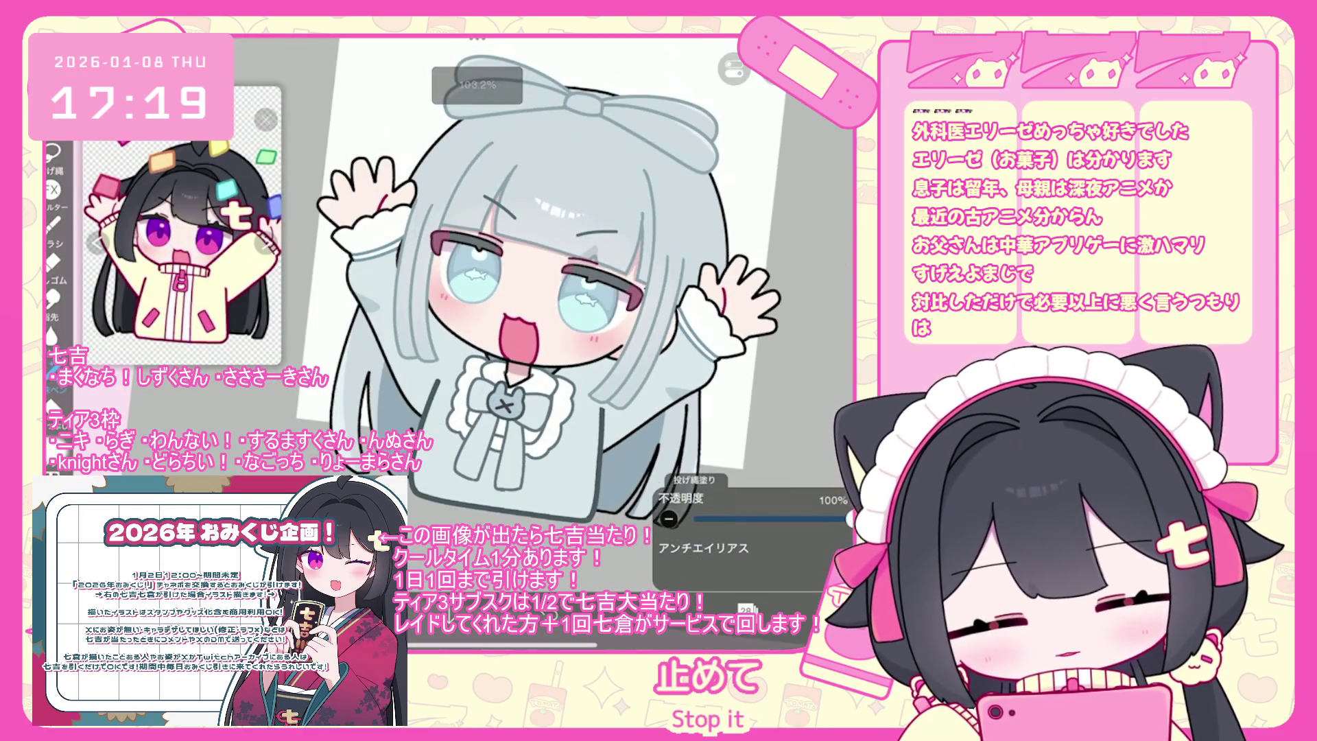
scroll(548, 309, "down", 2)
left_click_drag(391, 261, 535, 425)
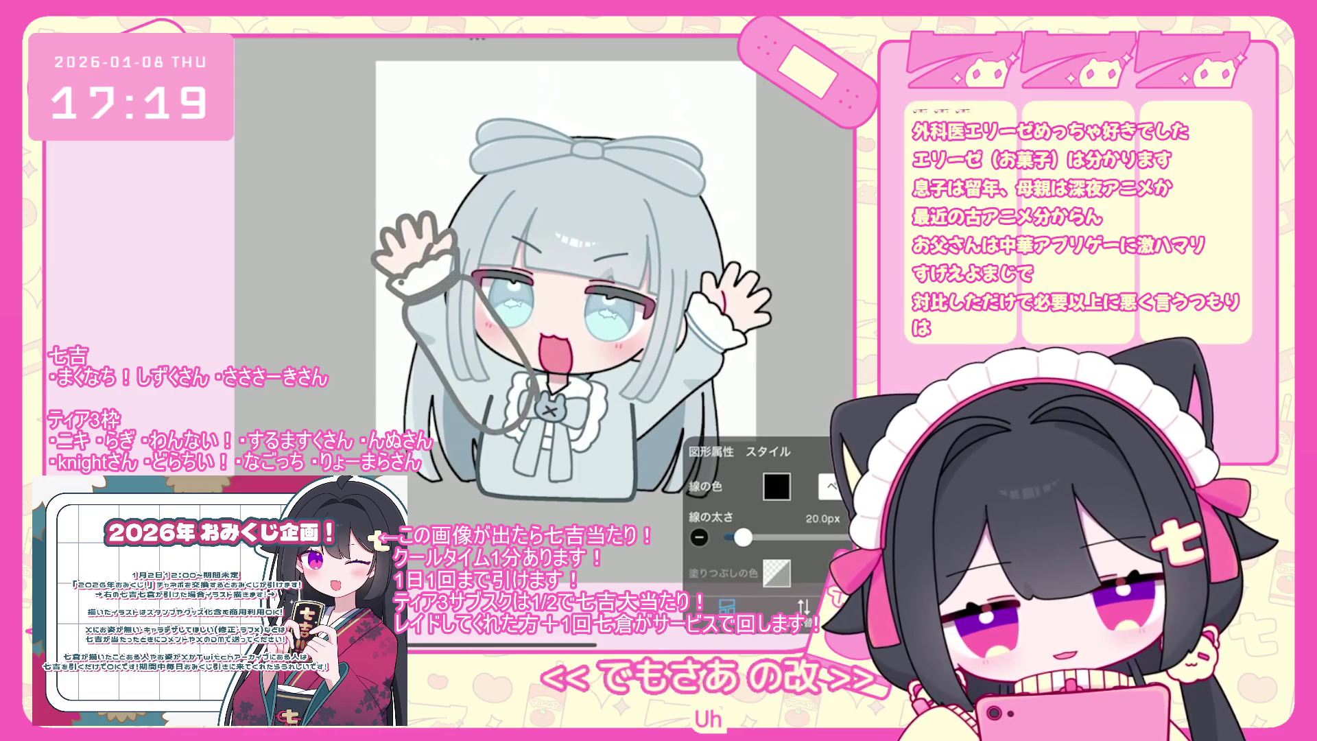
key("ctrl+z")
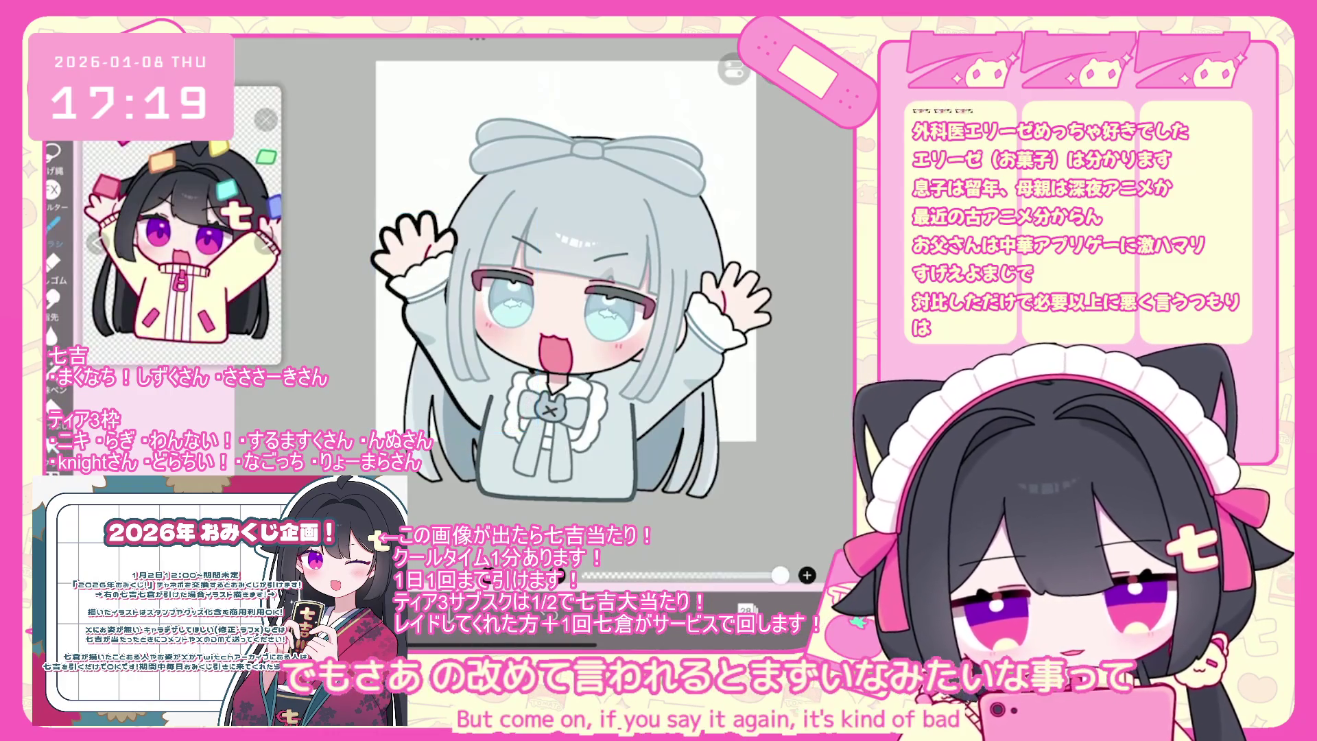
Look over the canvas and bring the layer list back up.
scroll(552, 316, "down", 3)
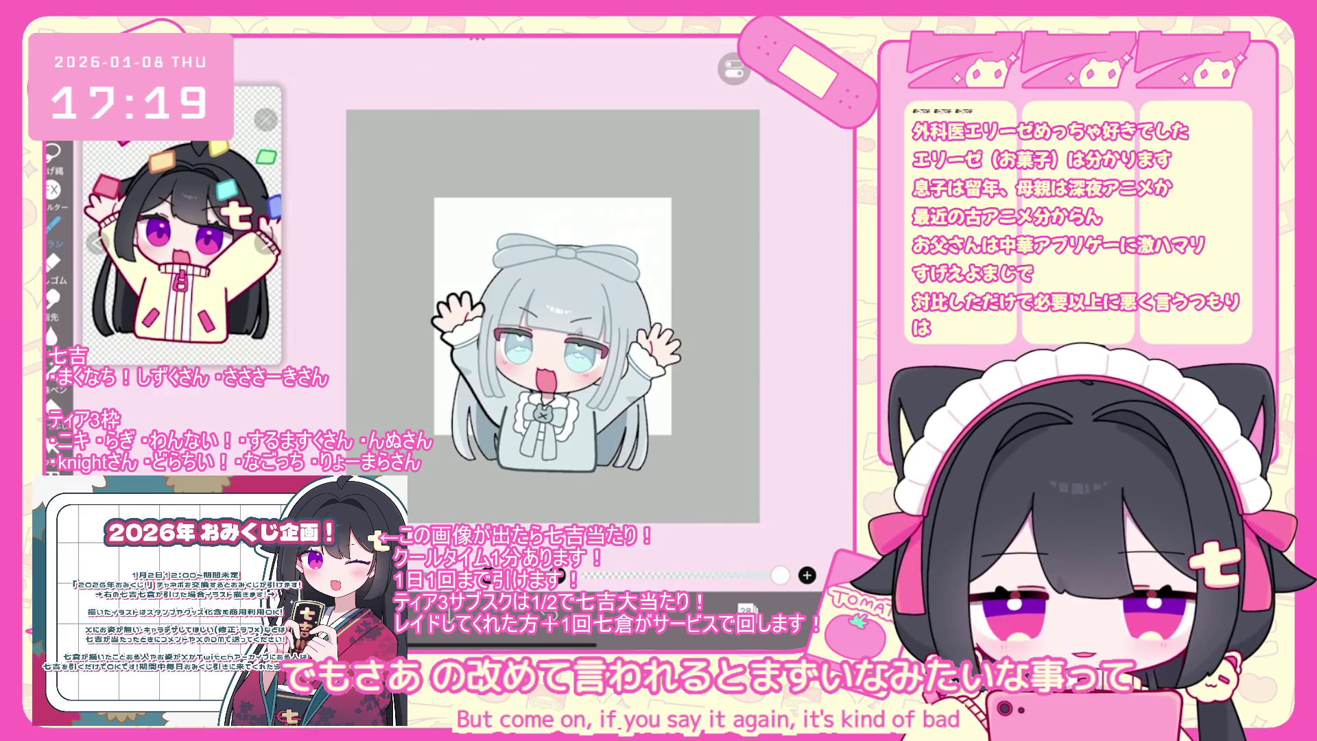
scroll(552, 315, "up", 5)
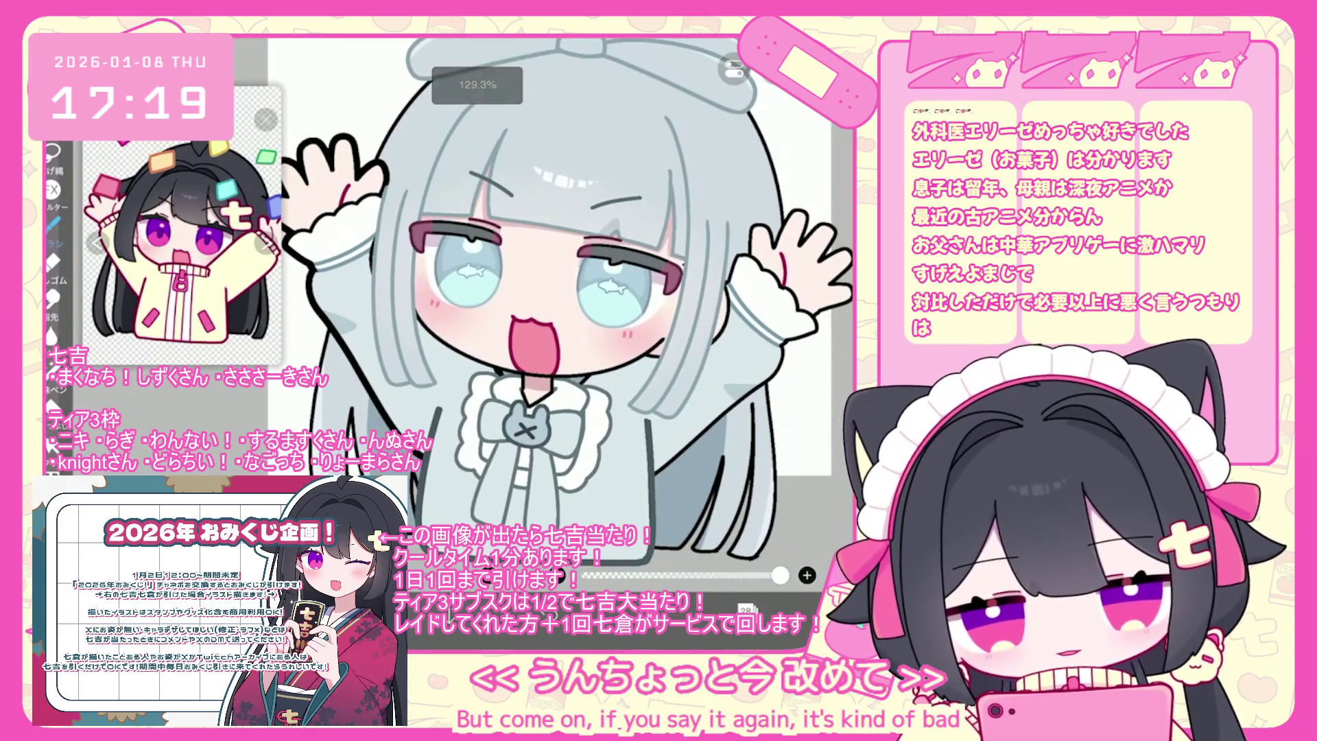
scroll(182, 226, "up", 3)
scroll(566, 315, "up", 2)
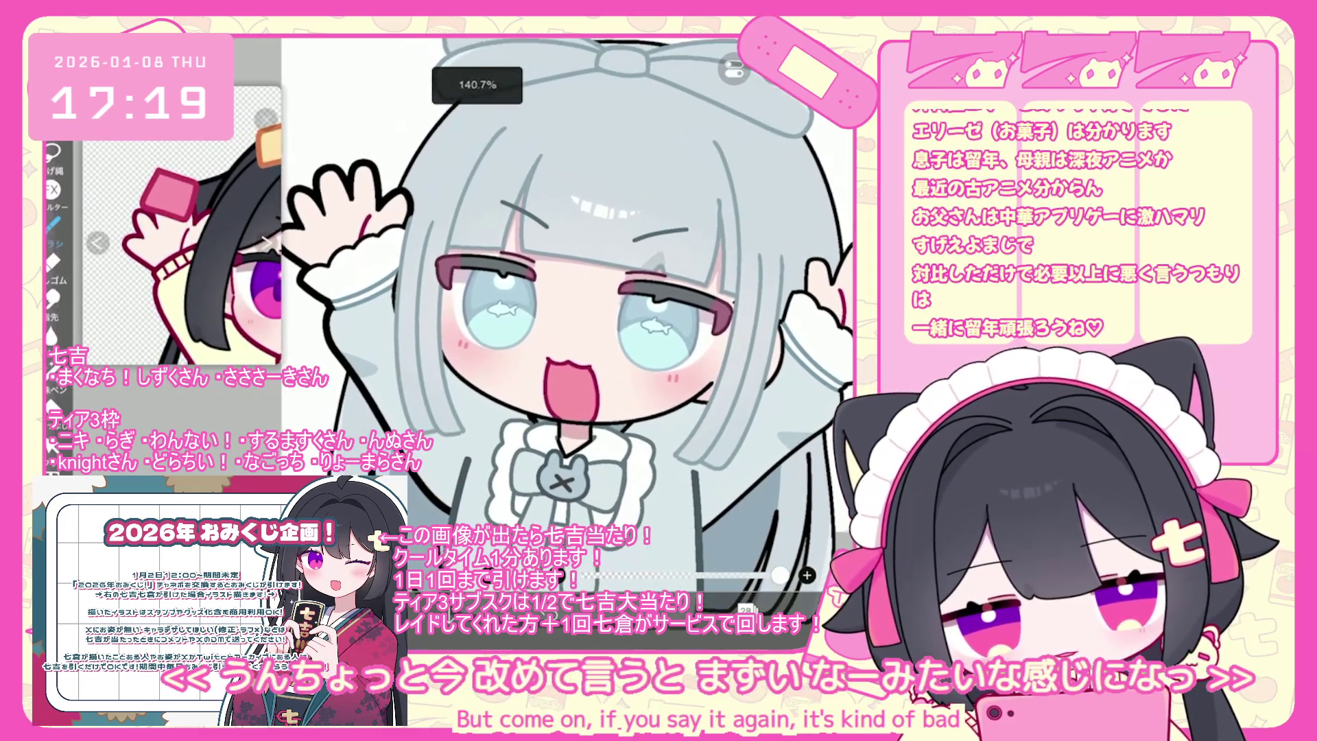
scroll(566, 315, "down", 3)
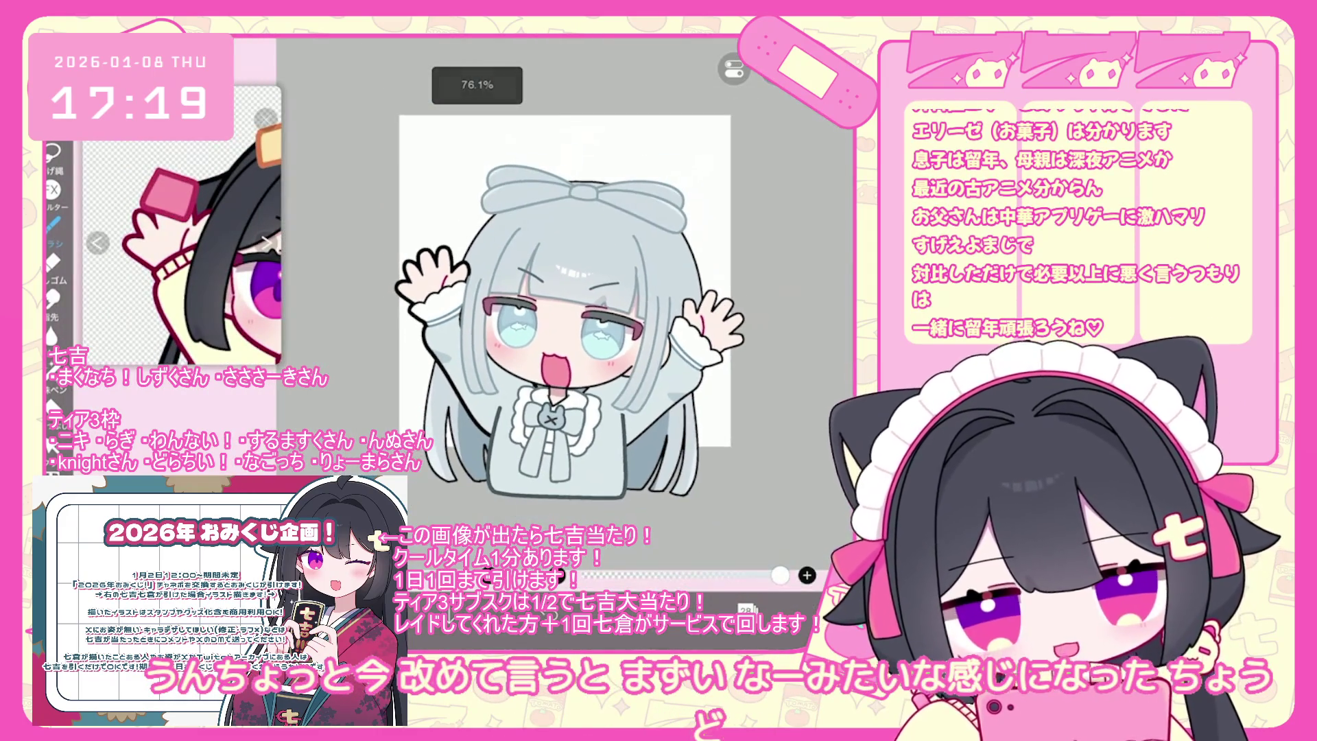
scroll(182, 226, "down", 3)
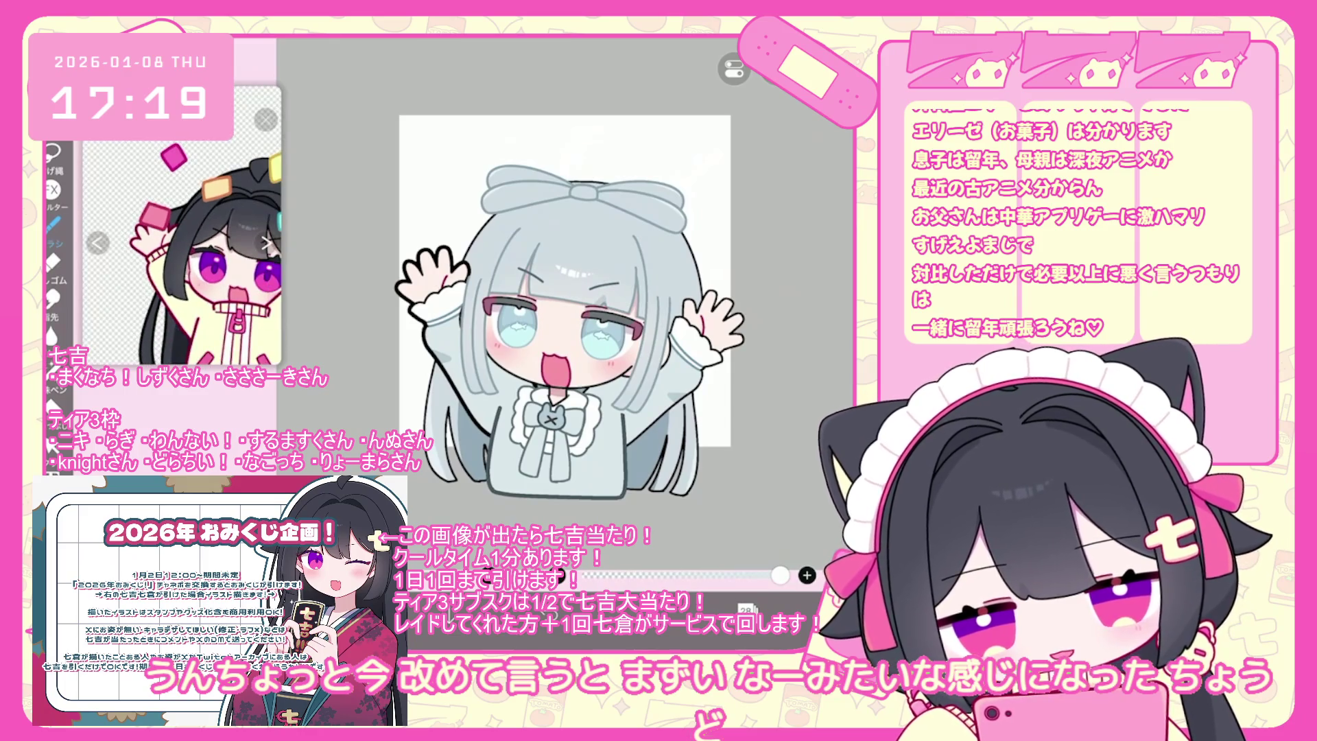
left_click(747, 608)
scroll(753, 295, "up", 5)
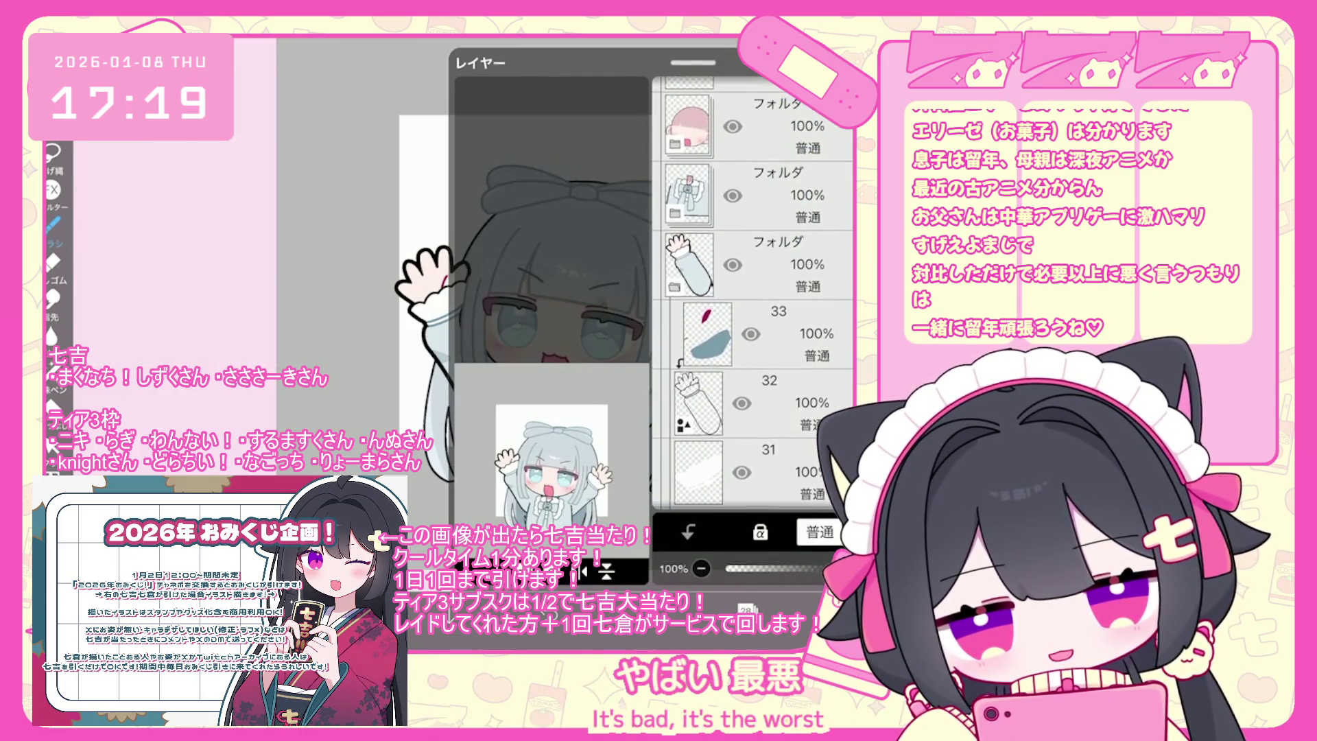
Hide the pink-hair folder, then select the grey-hair folder and layer 31.
scroll(753, 295, "up", 2)
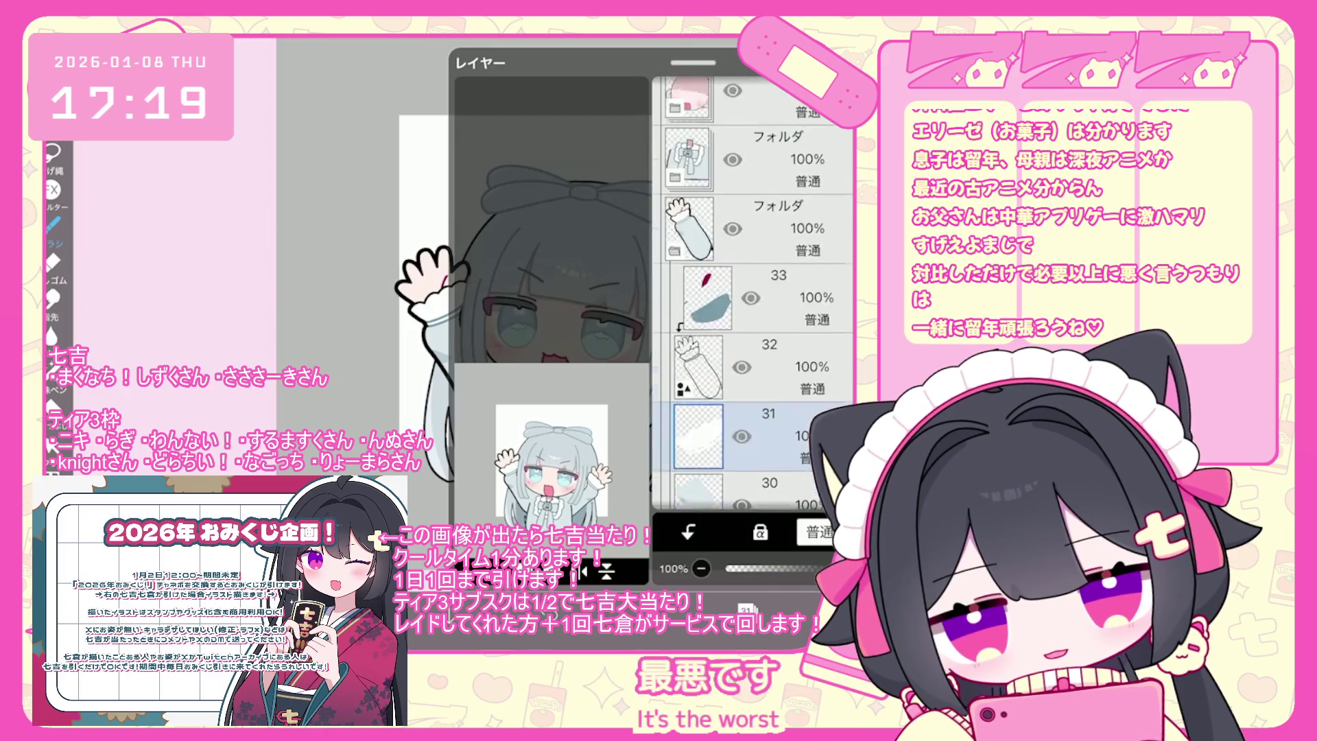
left_click(788, 263)
left_click(732, 263)
scroll(753, 294, "up", 3)
left_click(789, 285)
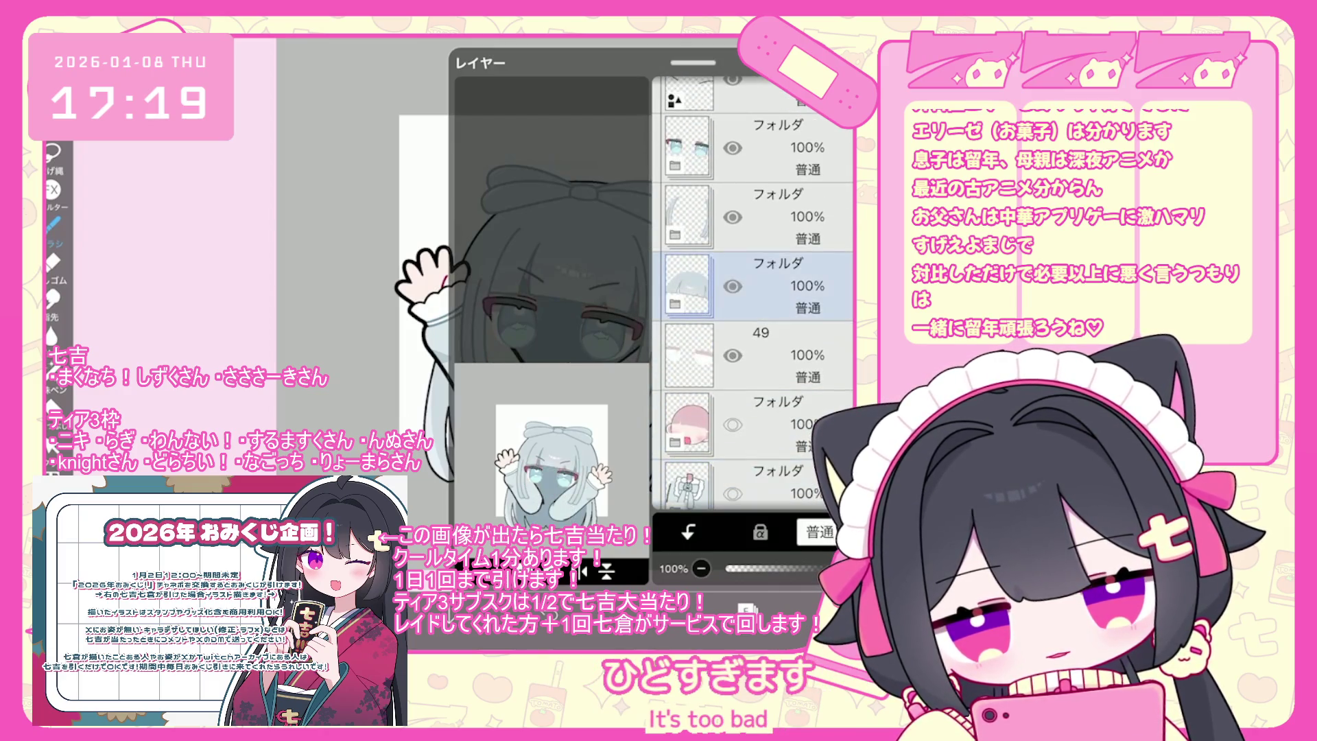
scroll(753, 295, "down", 5)
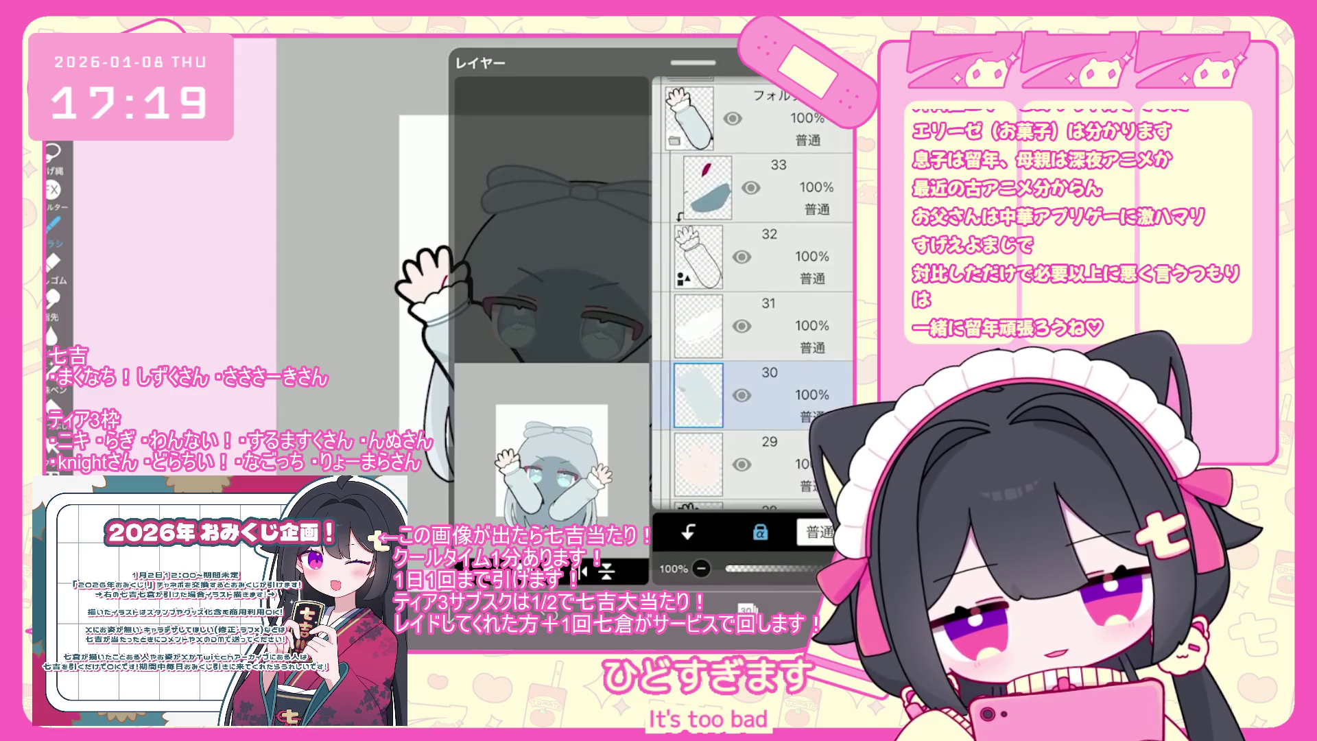
left_click(789, 325)
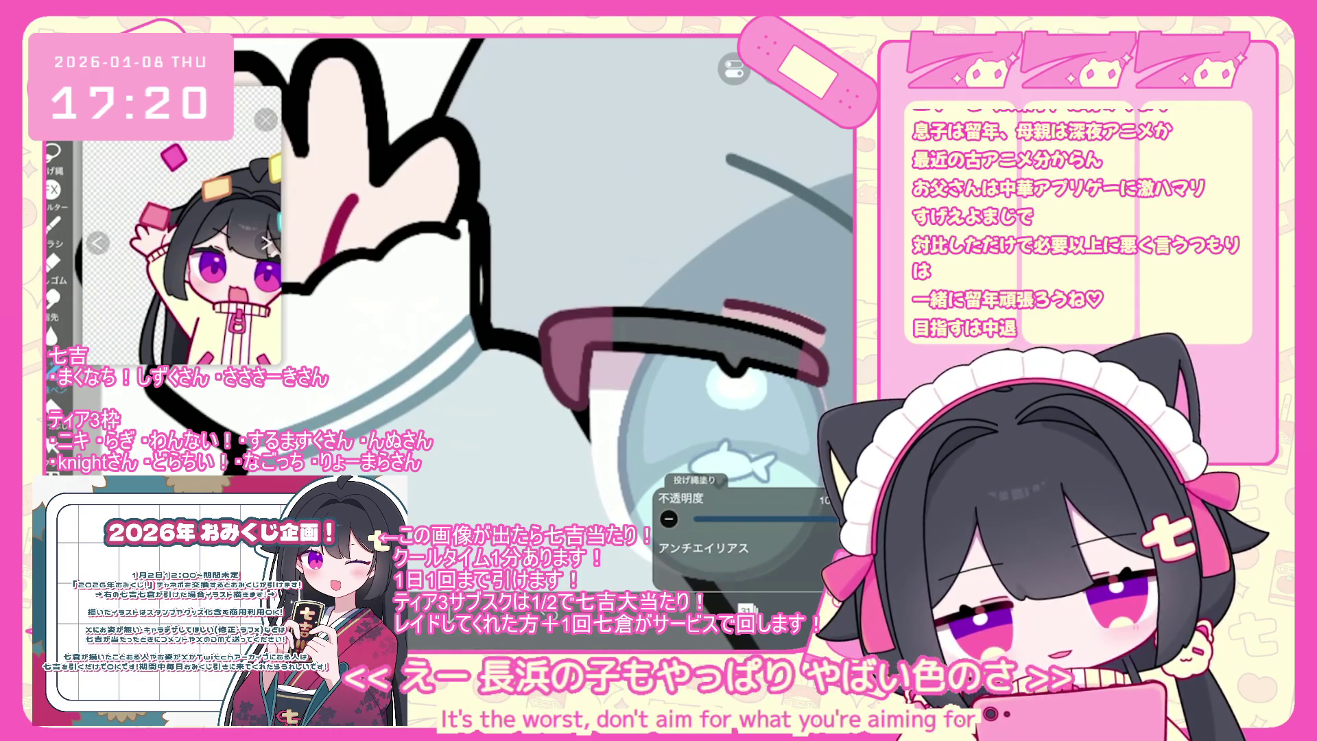
Undo the last two lasso fills and select the raised arm's folder.
key("ctrl+z")
left_click(746, 608)
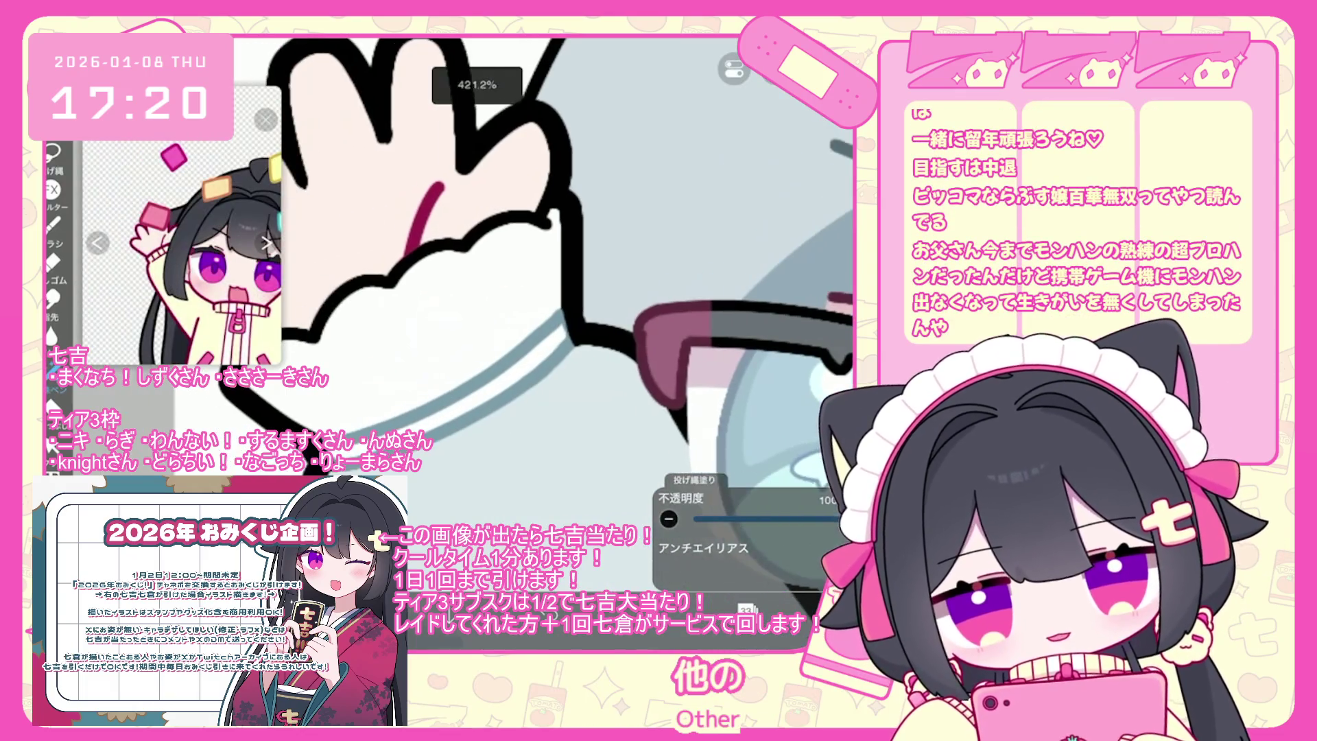
scroll(543, 277, "down", 1)
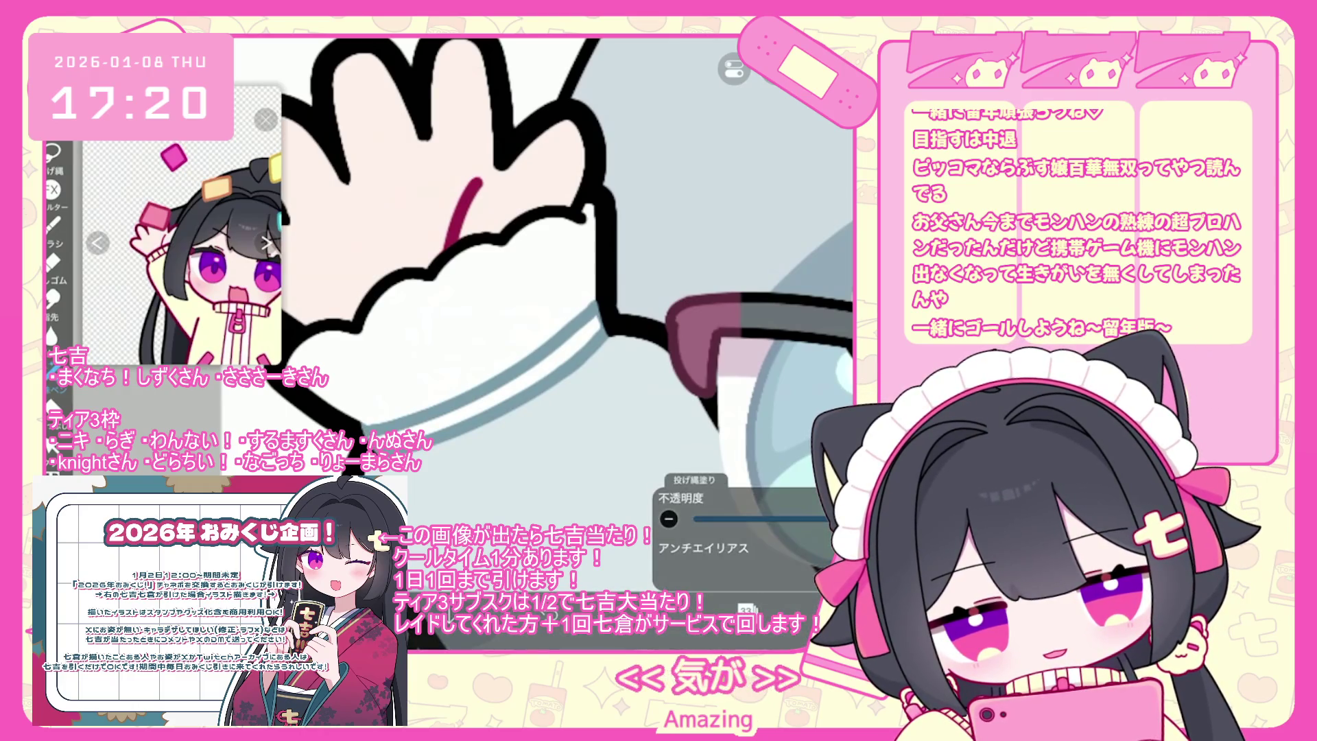
key("ctrl+z")
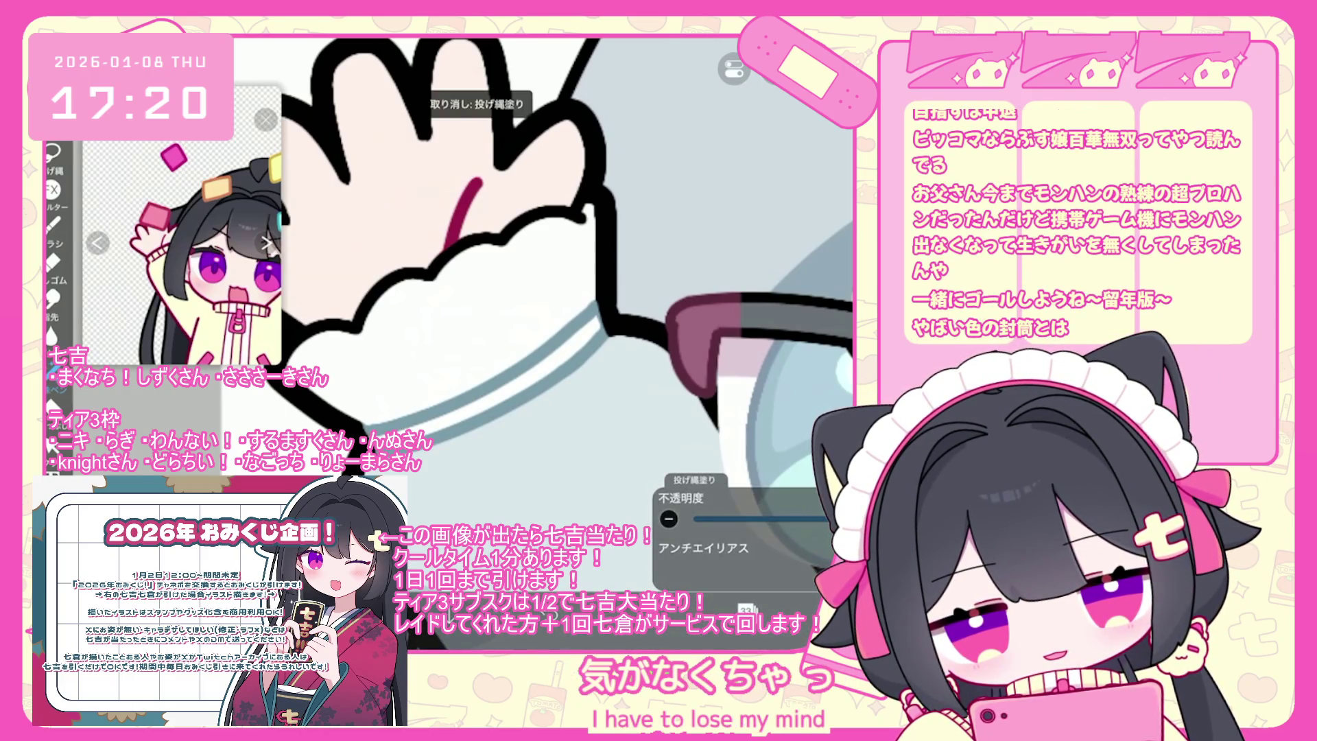
scroll(543, 276, "up", 1)
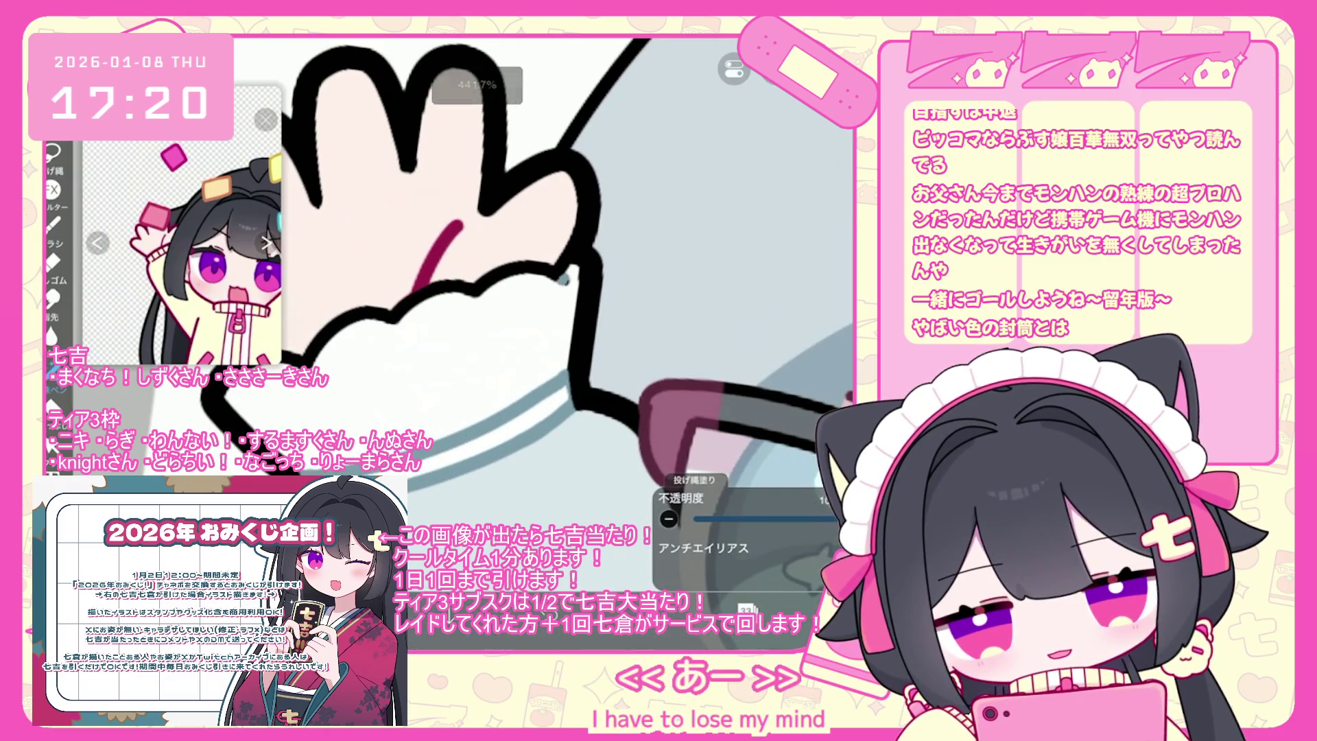
scroll(543, 276, "down", 2)
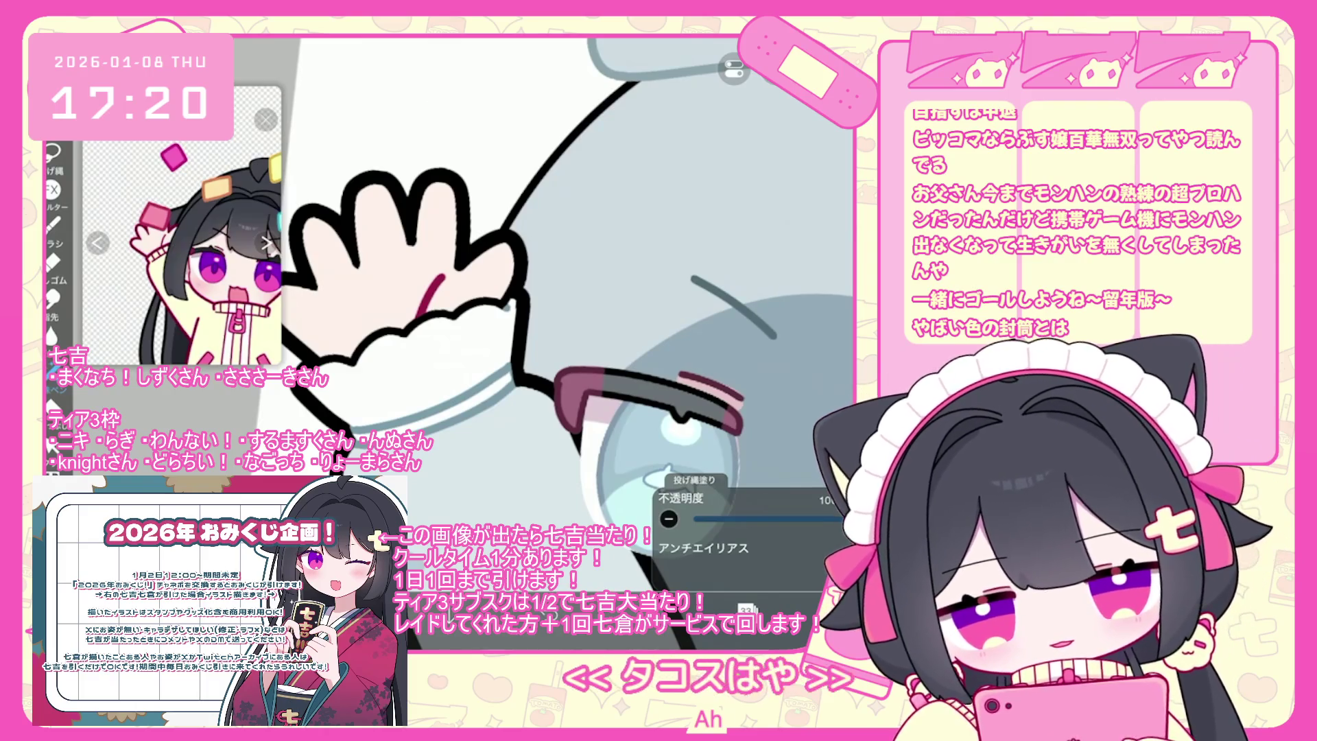
scroll(543, 277, "down", 3)
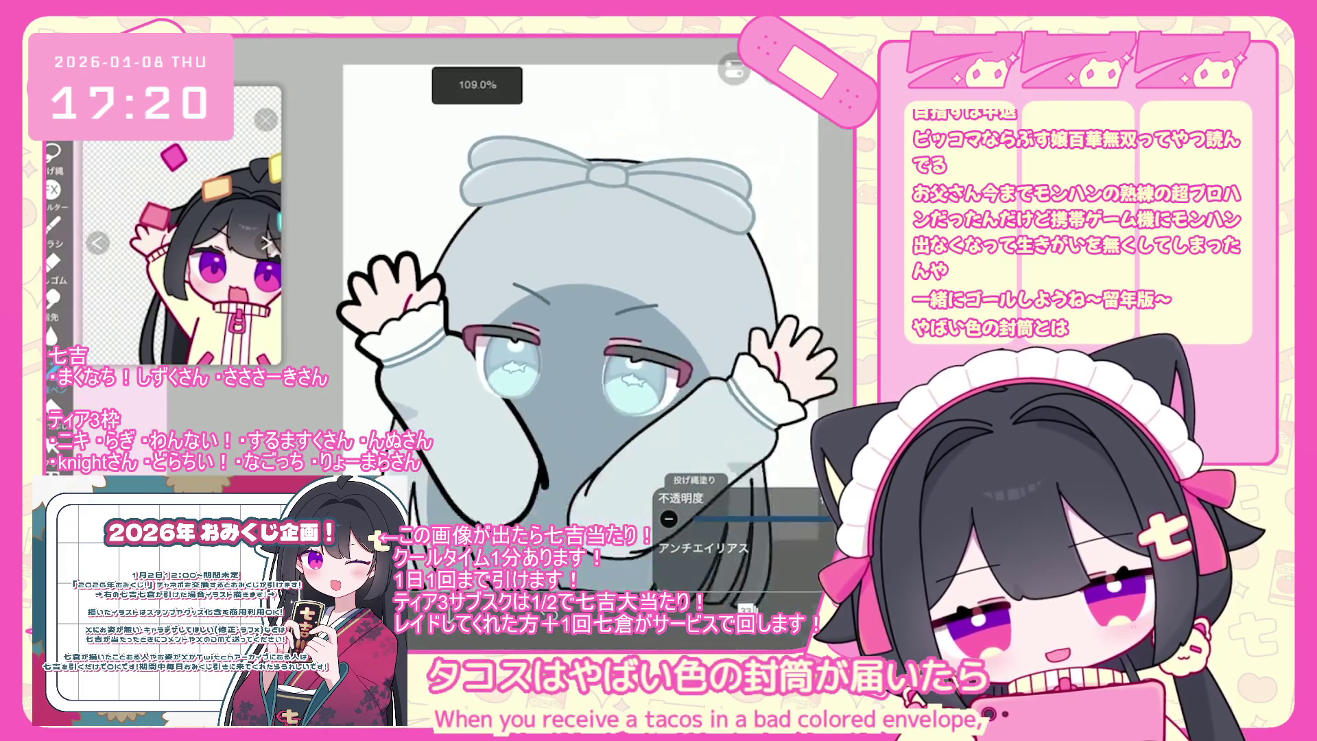
scroll(543, 277, "up", 3)
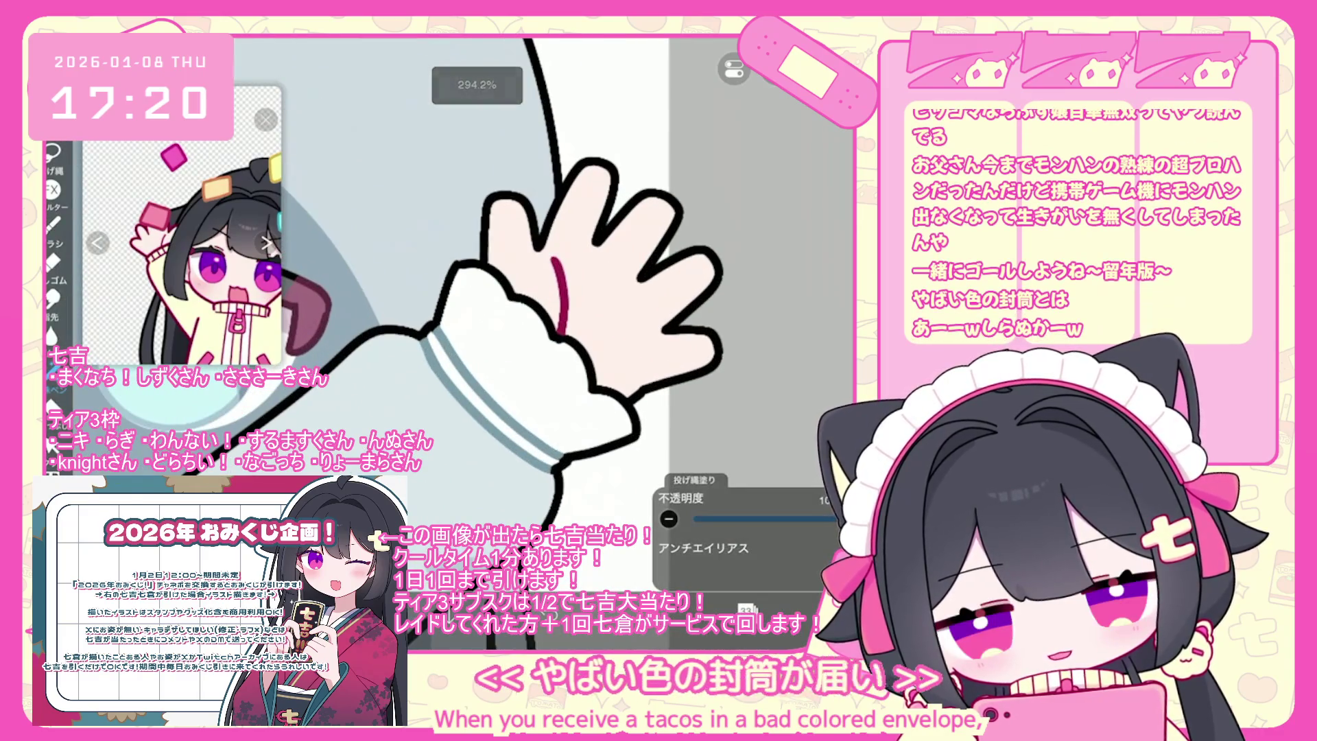
left_click(755, 291)
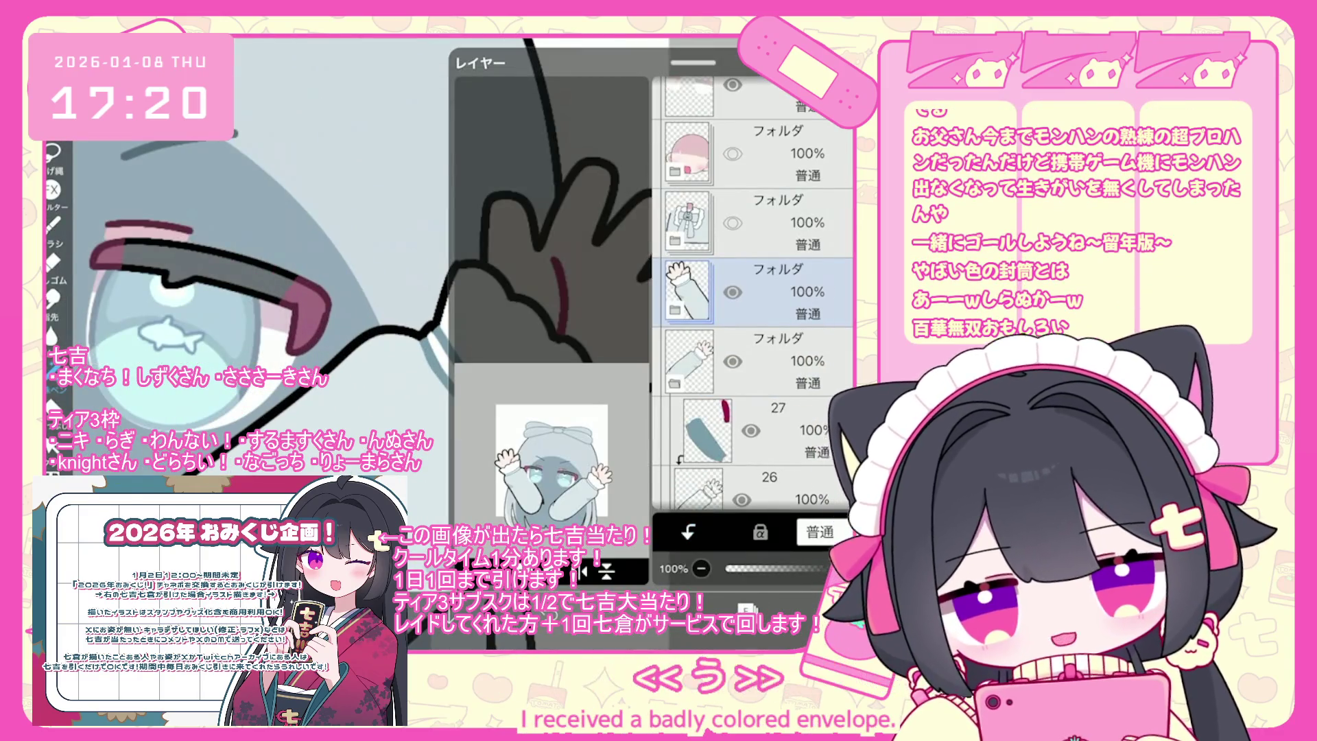
Step through arm layers 27, 26 and 23 and select the arm outline shape.
left_click(754, 430)
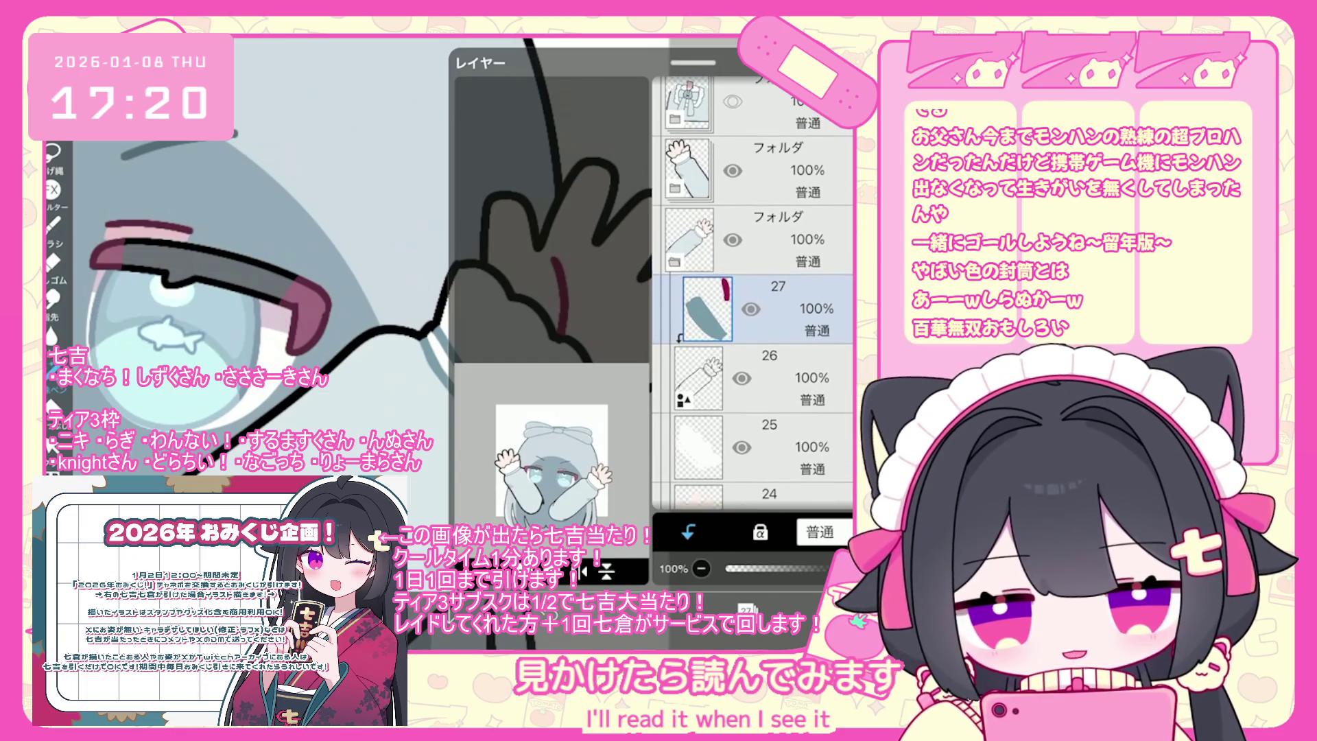
left_click(755, 377)
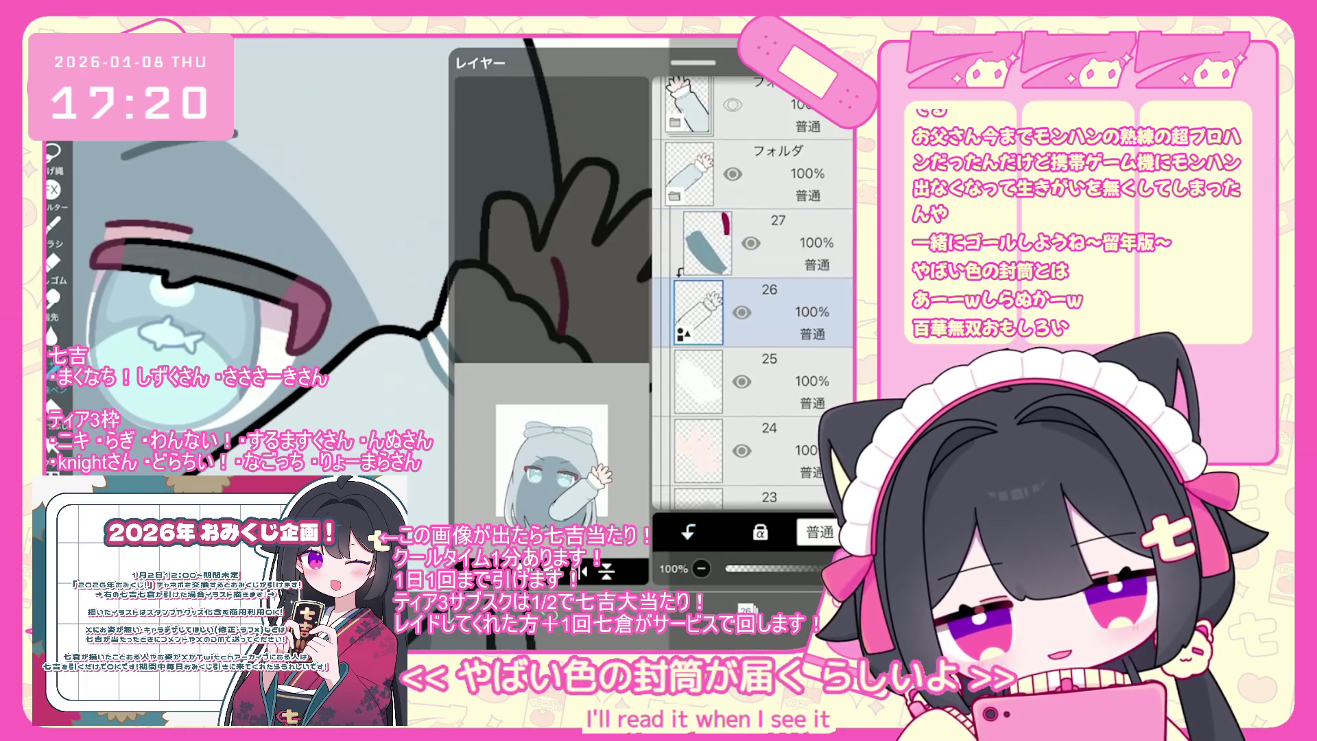
scroll(754, 343, "down", 3)
left_click(754, 302)
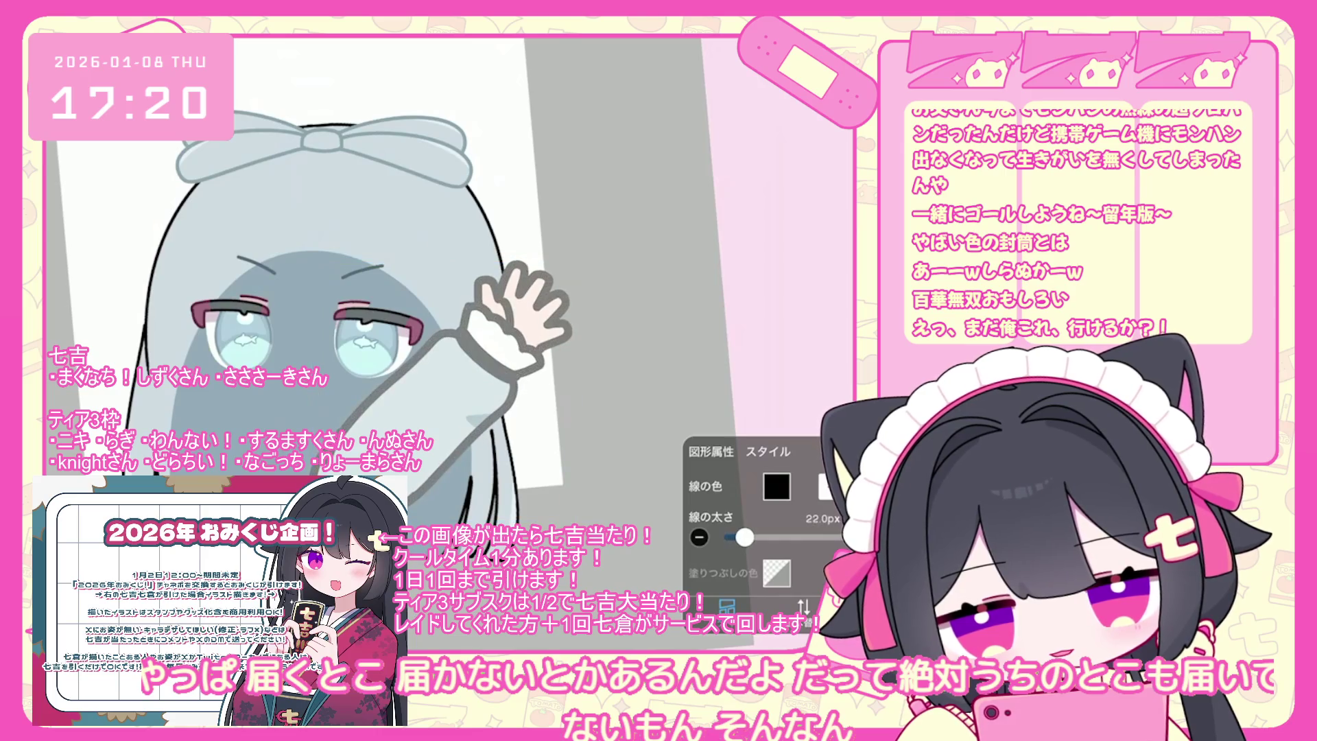
left_click(439, 363)
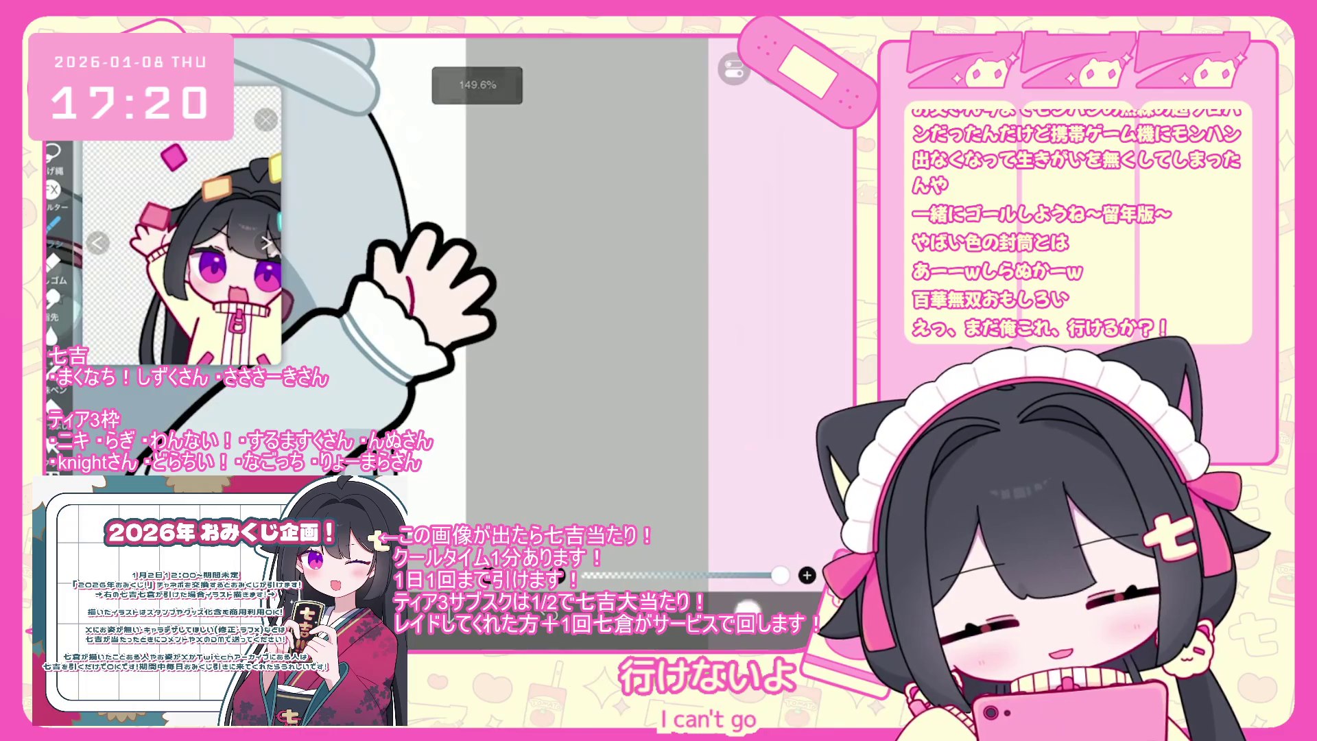
Make the hidden face folder visible again and return to the canvas.
scroll(754, 295, "up", 5)
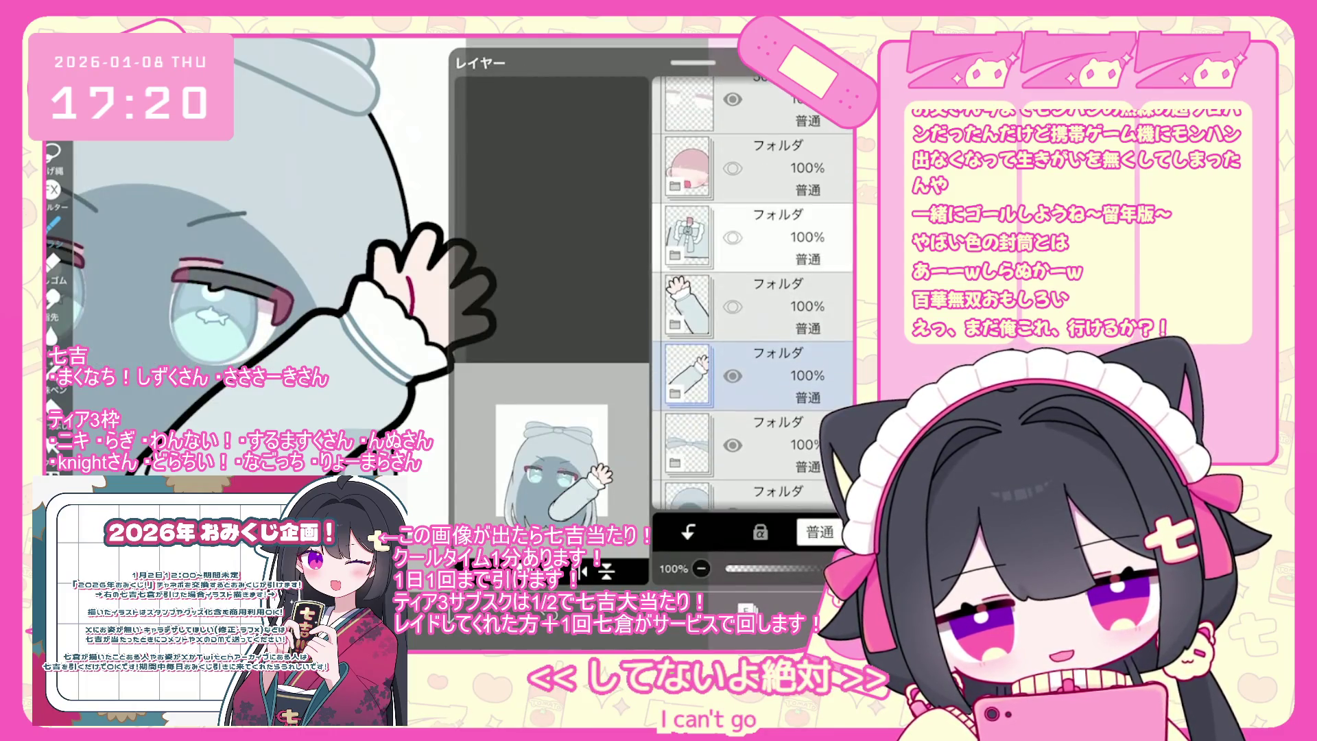
left_click(788, 237)
left_click(732, 236)
left_click(789, 249)
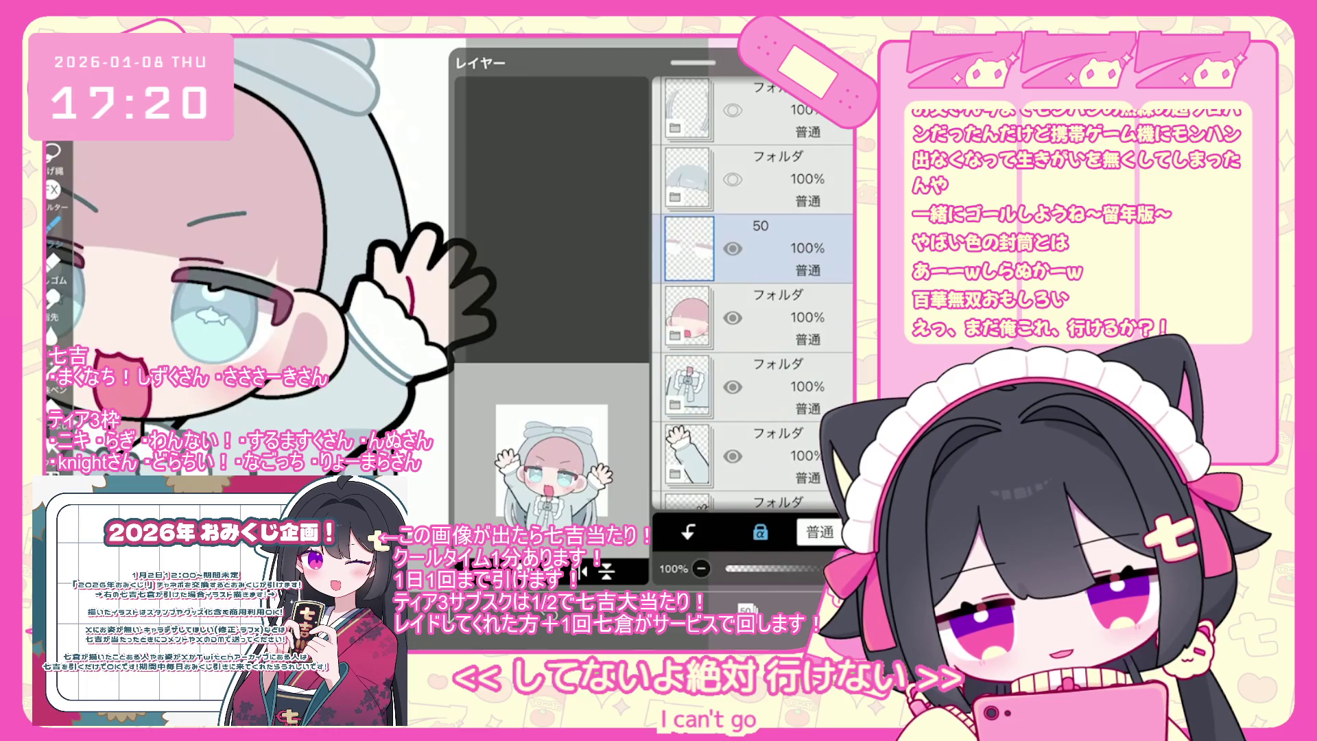
scroll(377, 274, "down", 5)
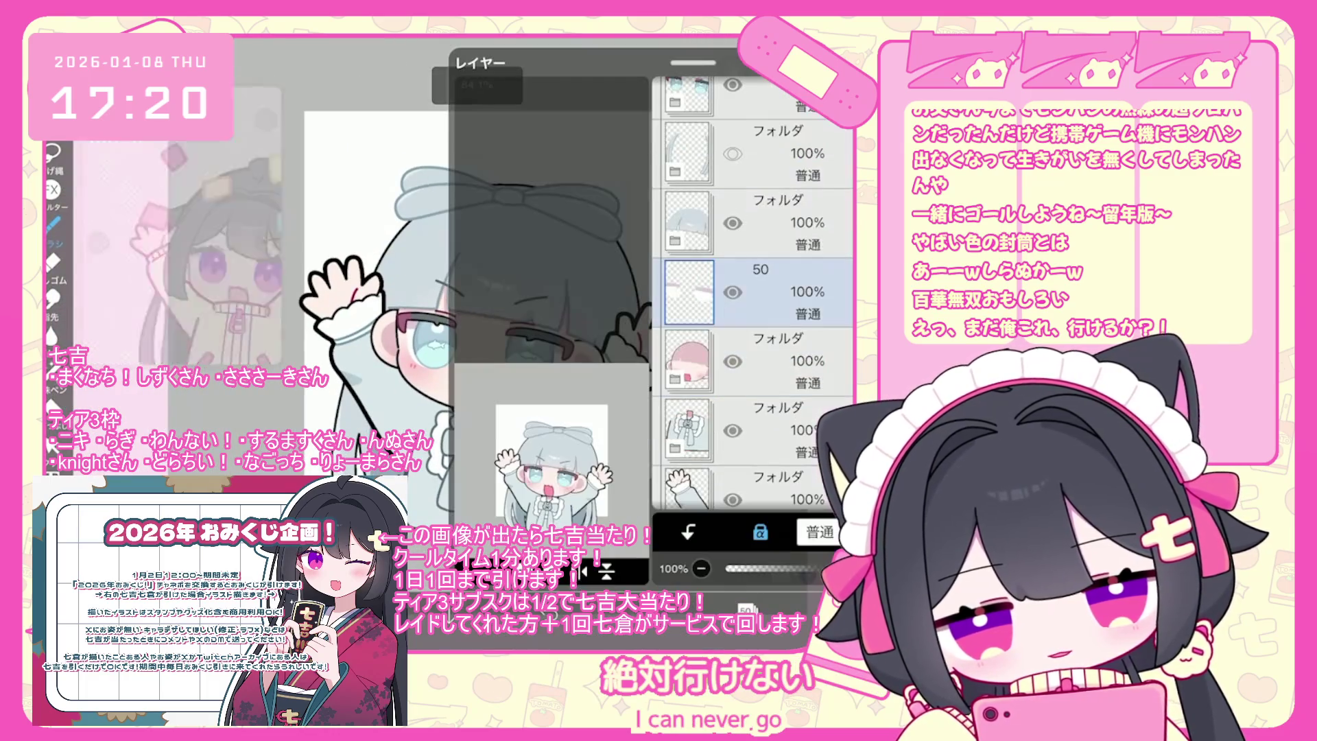
scroll(753, 292, "down", 10)
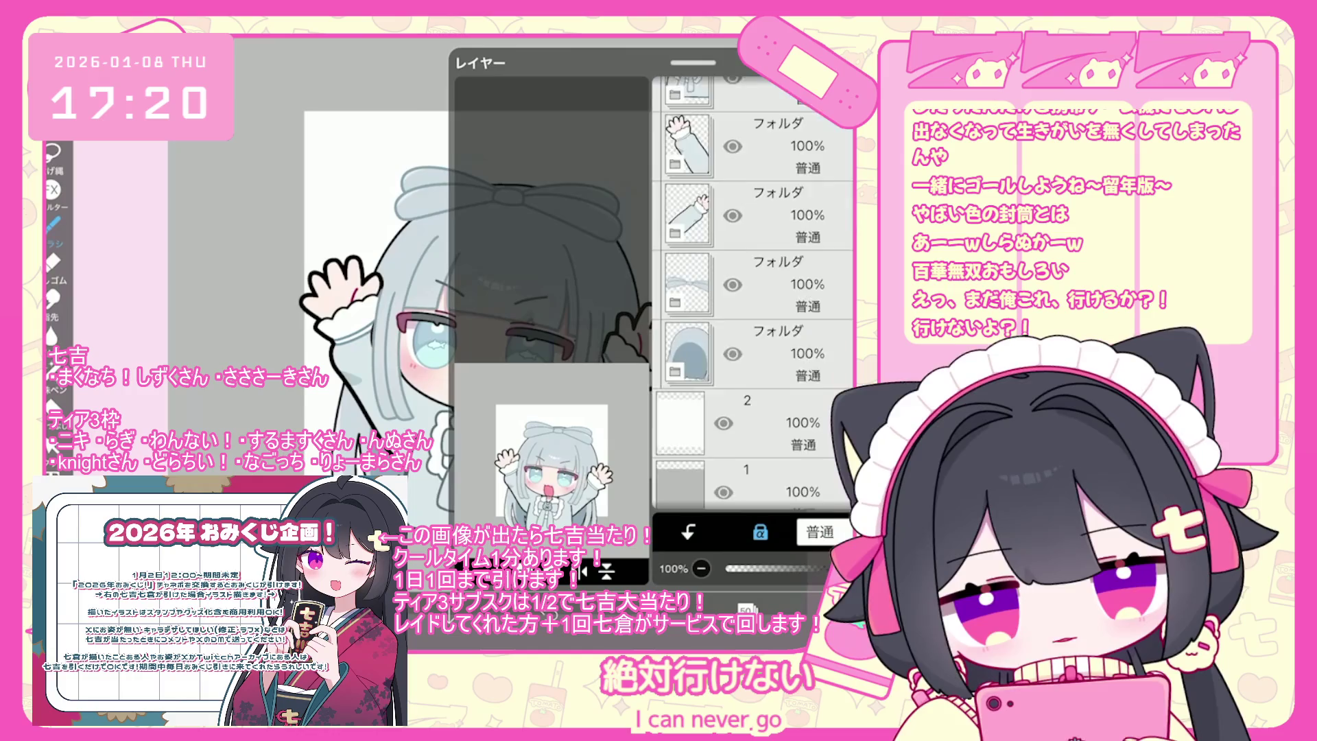
scroll(753, 293, "up", 5)
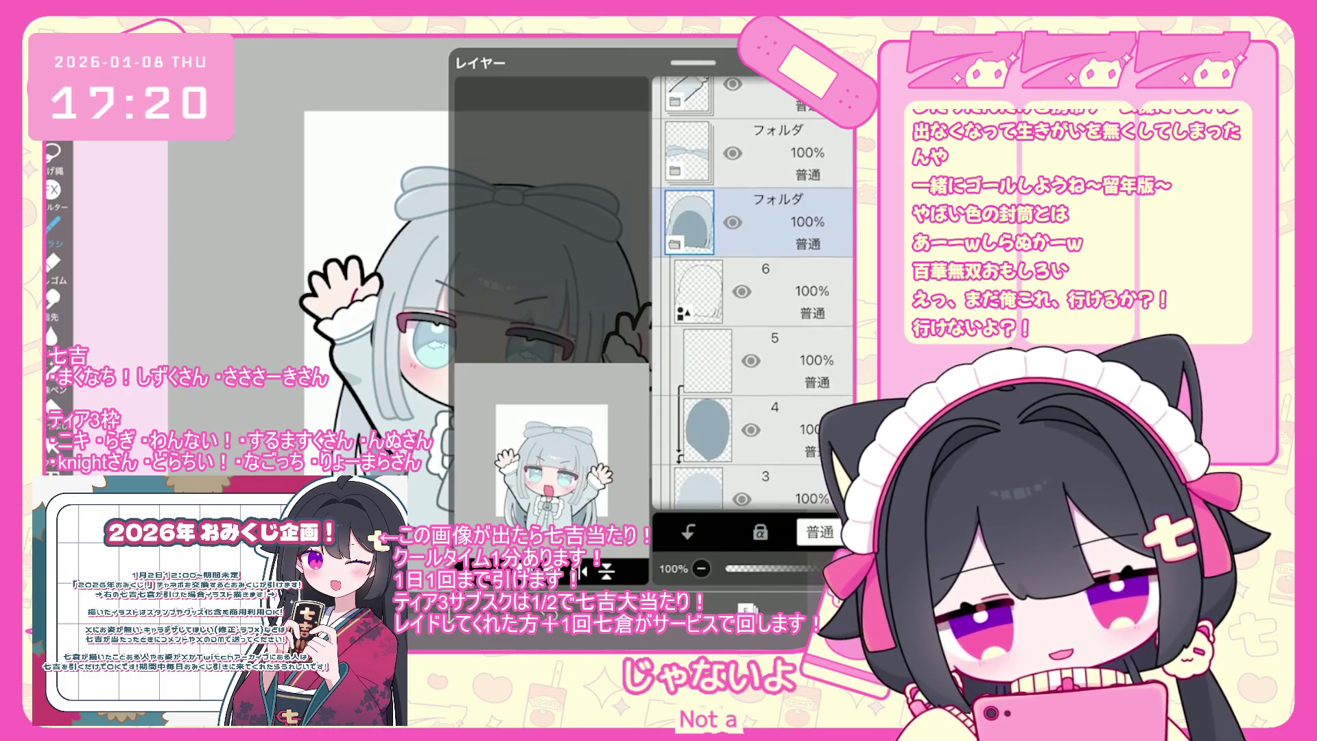
Duplicate layer 6 and drag the copy, layer 7, lower in the stack.
left_click(583, 571)
left_click(494, 521)
left_click_drag(836, 288, 837, 364)
left_click(378, 206)
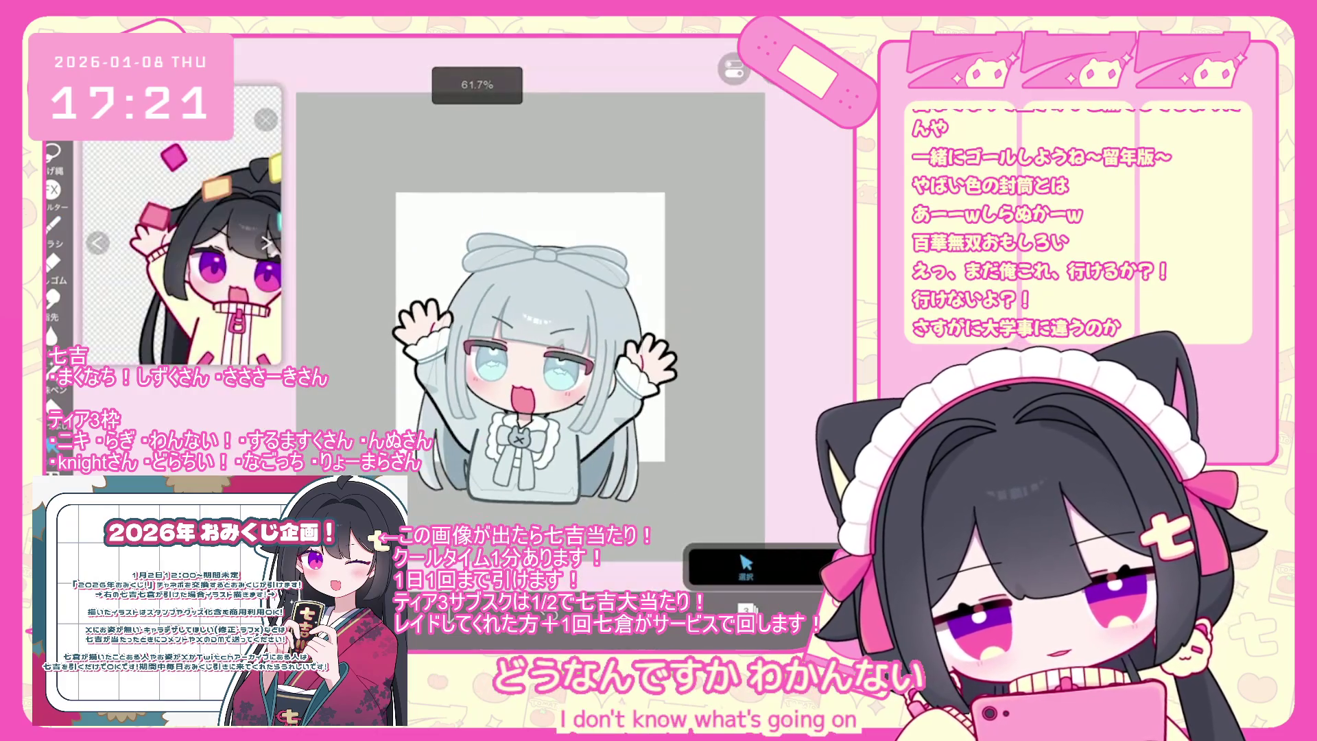
Select the character's outline shape, then drop the selection and return to the brush.
left_click_drag(420, 480, 641, 473)
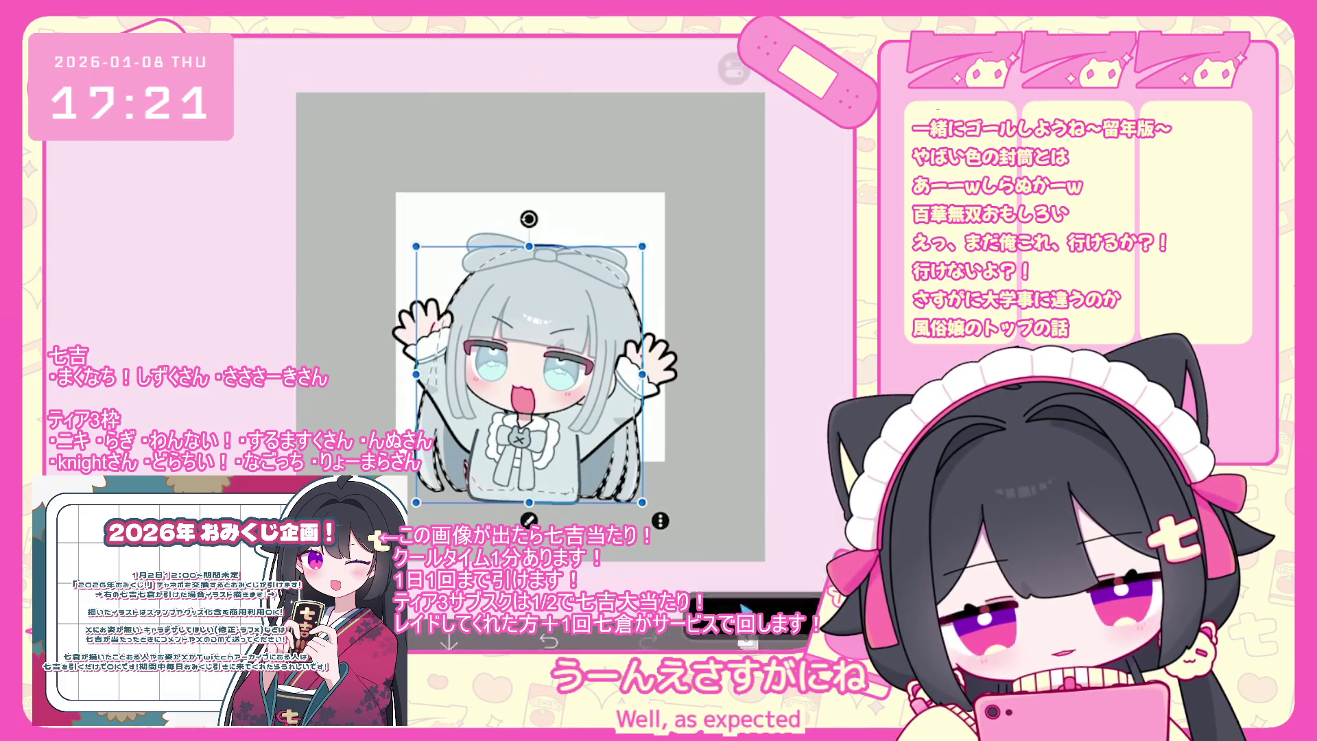
key("b")
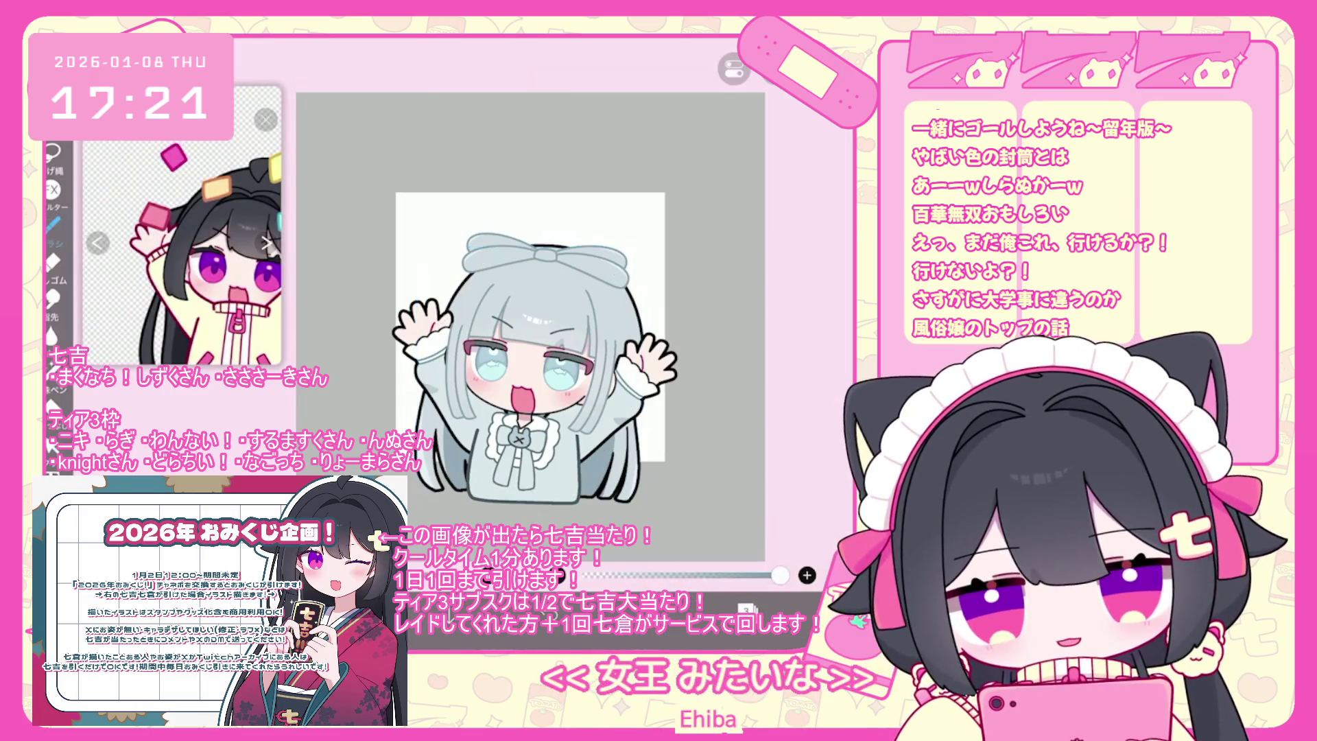
scroll(532, 342, "up", 5)
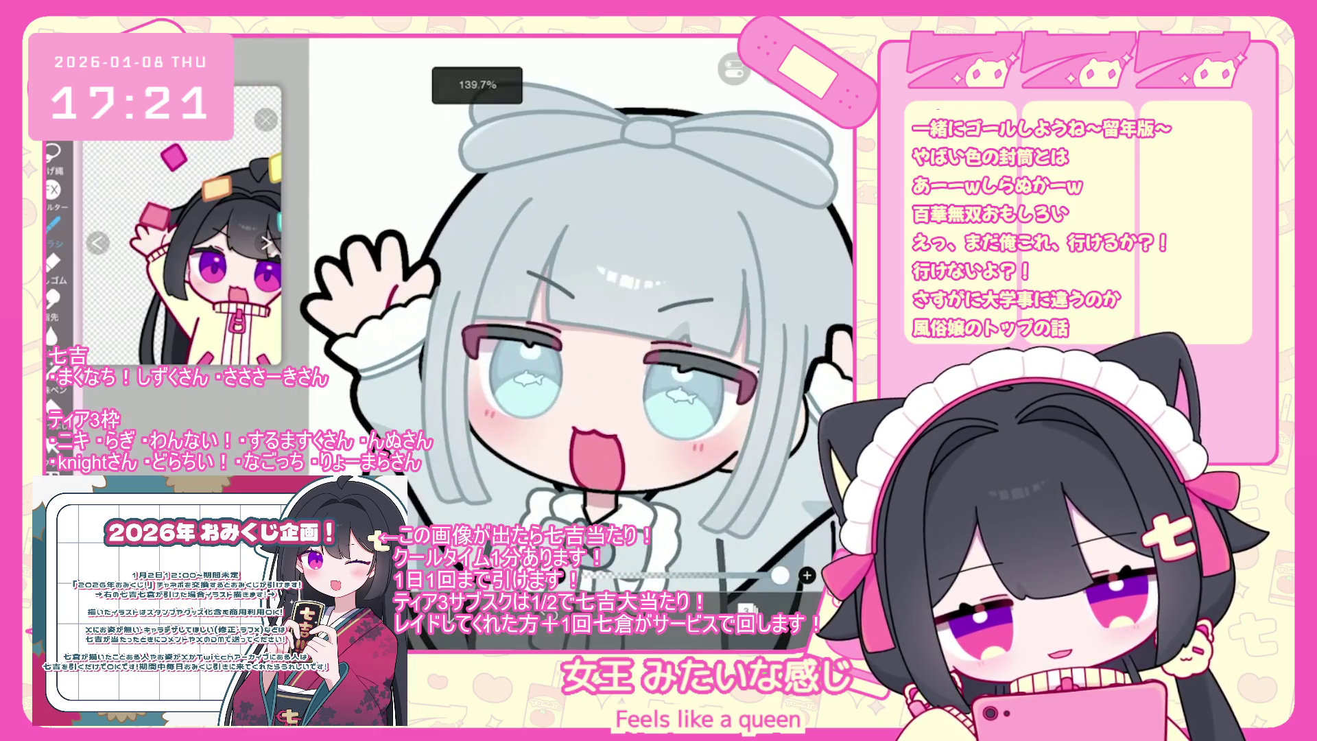
Move the raised left arm folder 9 px left and 7 px up with Transform.
left_click(746, 609)
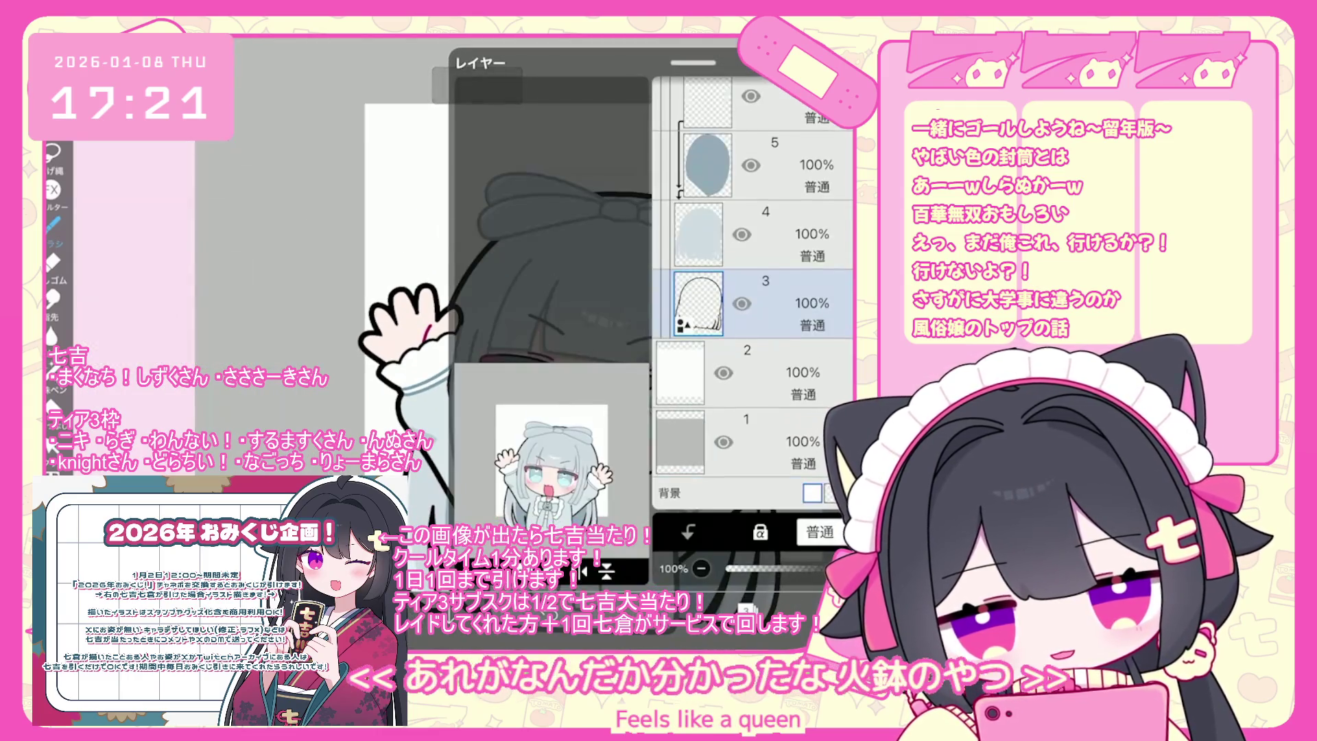
left_click(754, 274)
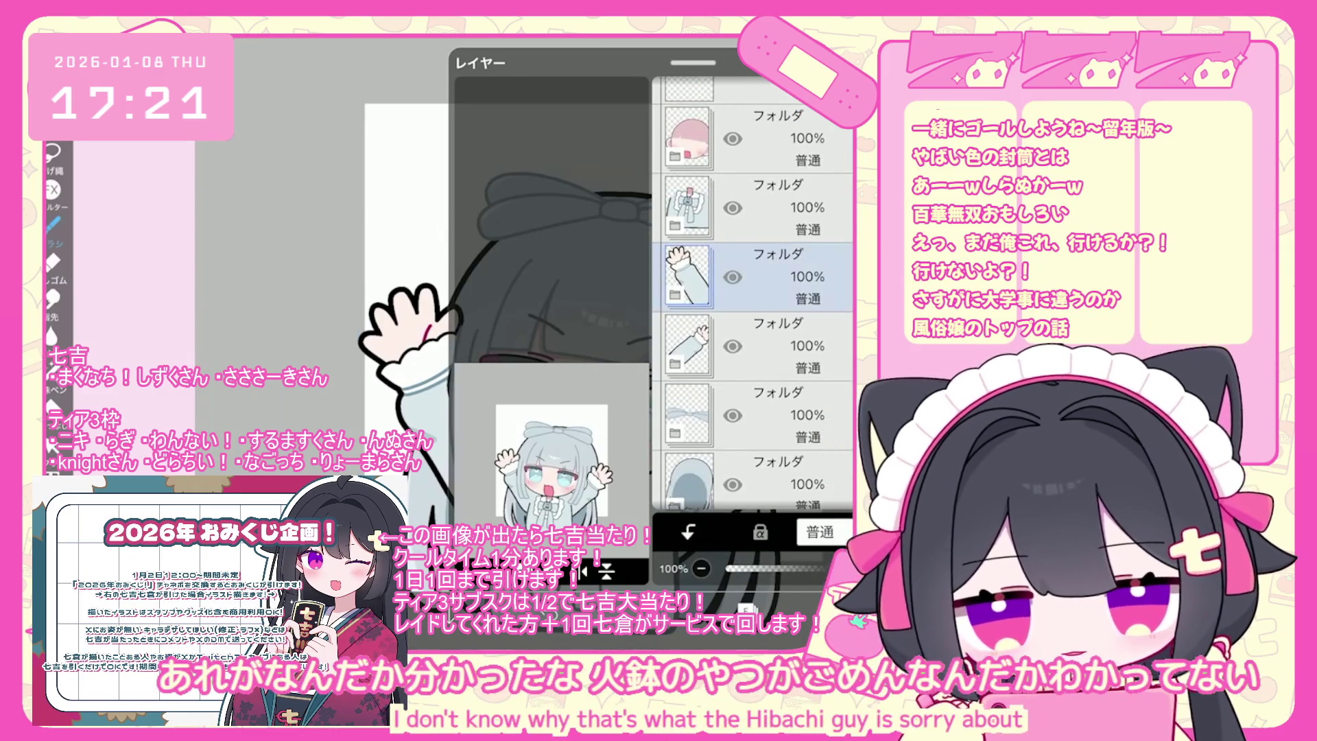
key("ctrl+t")
left_click_drag(460, 384, 456, 381)
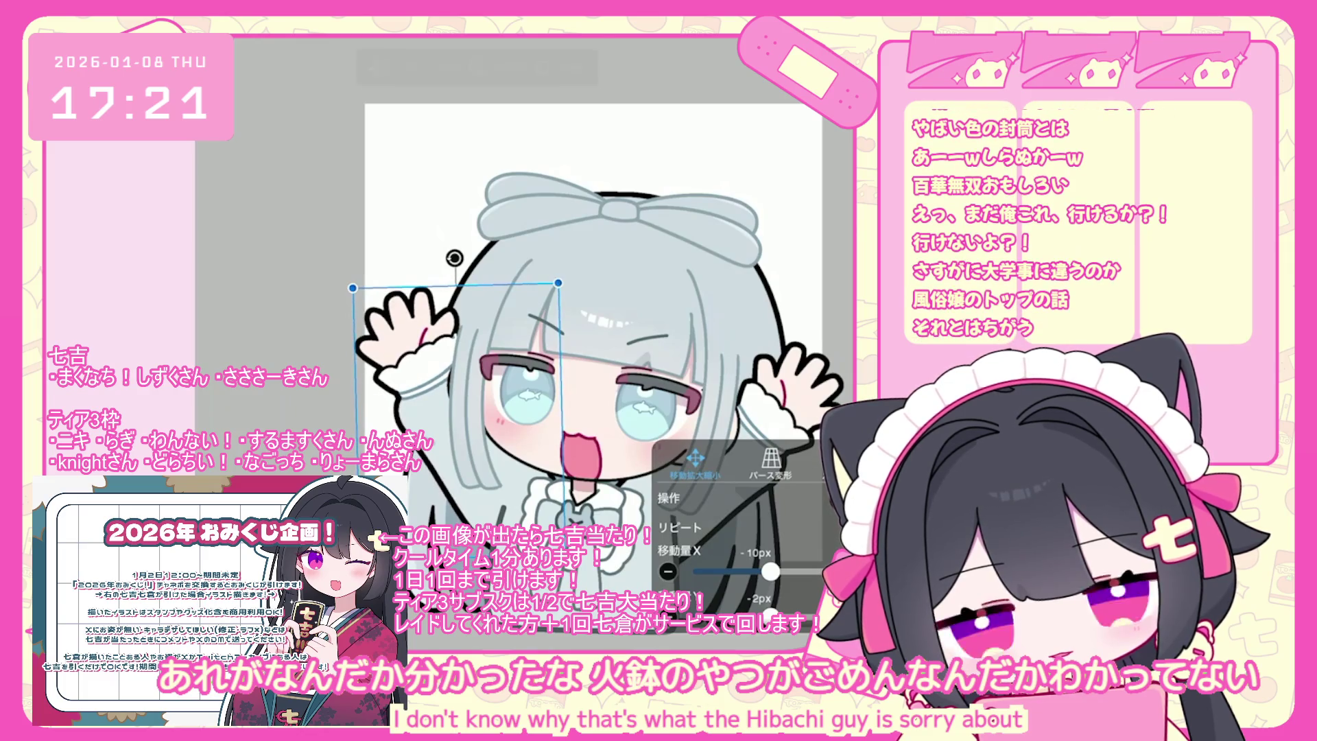
scroll(590, 308, "up", 3)
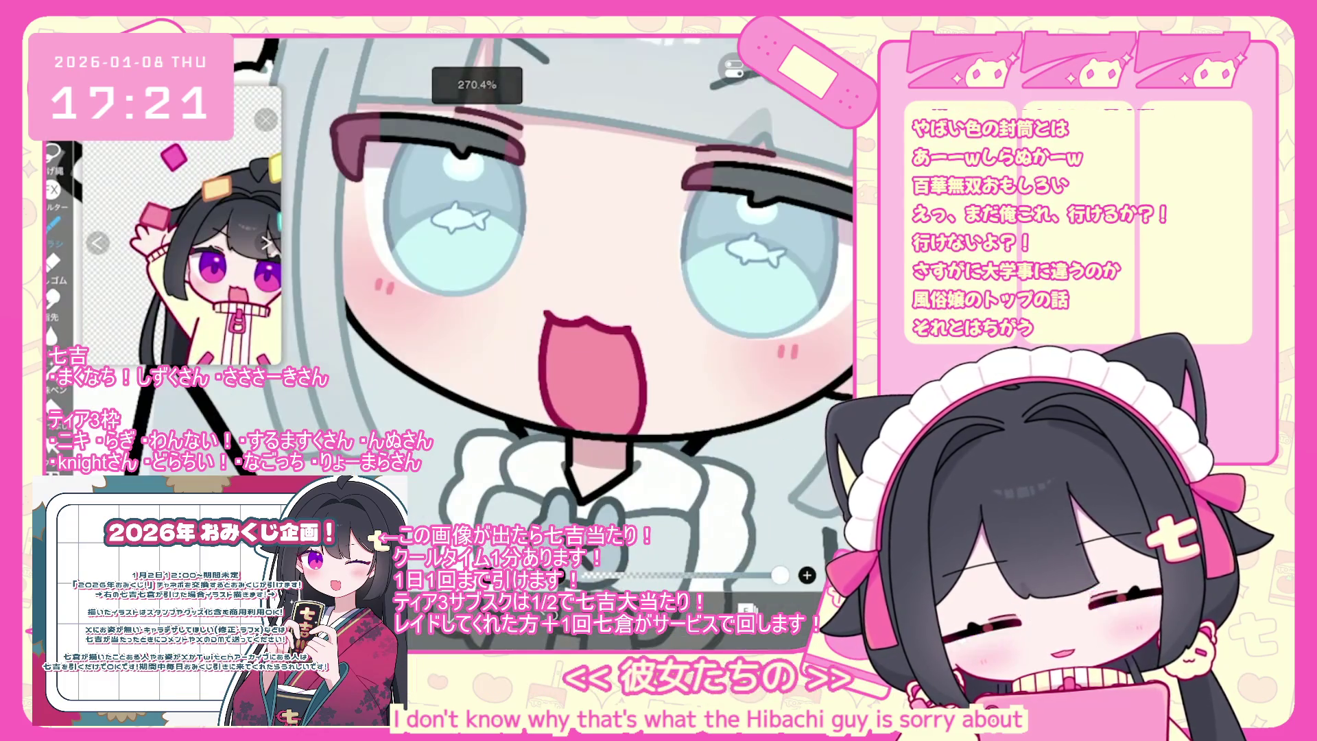
scroll(590, 329, "down", 3)
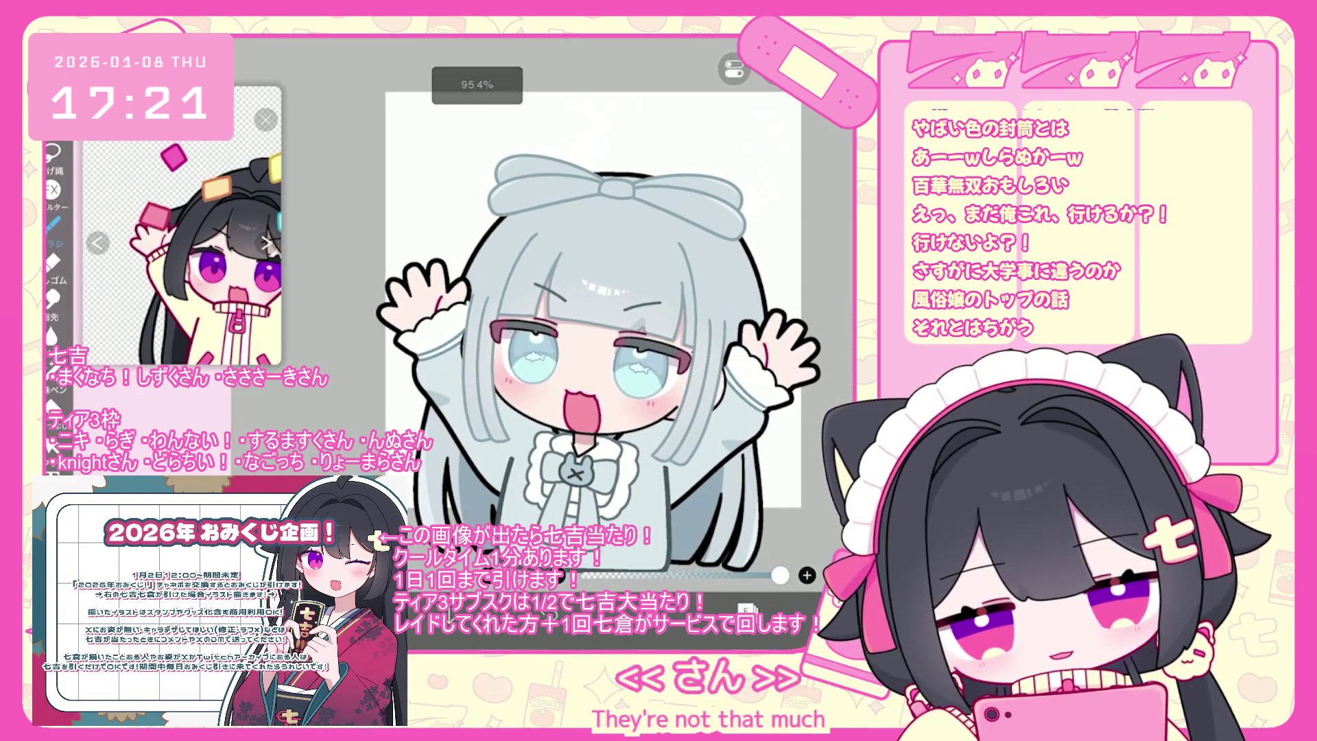
left_click(746, 607)
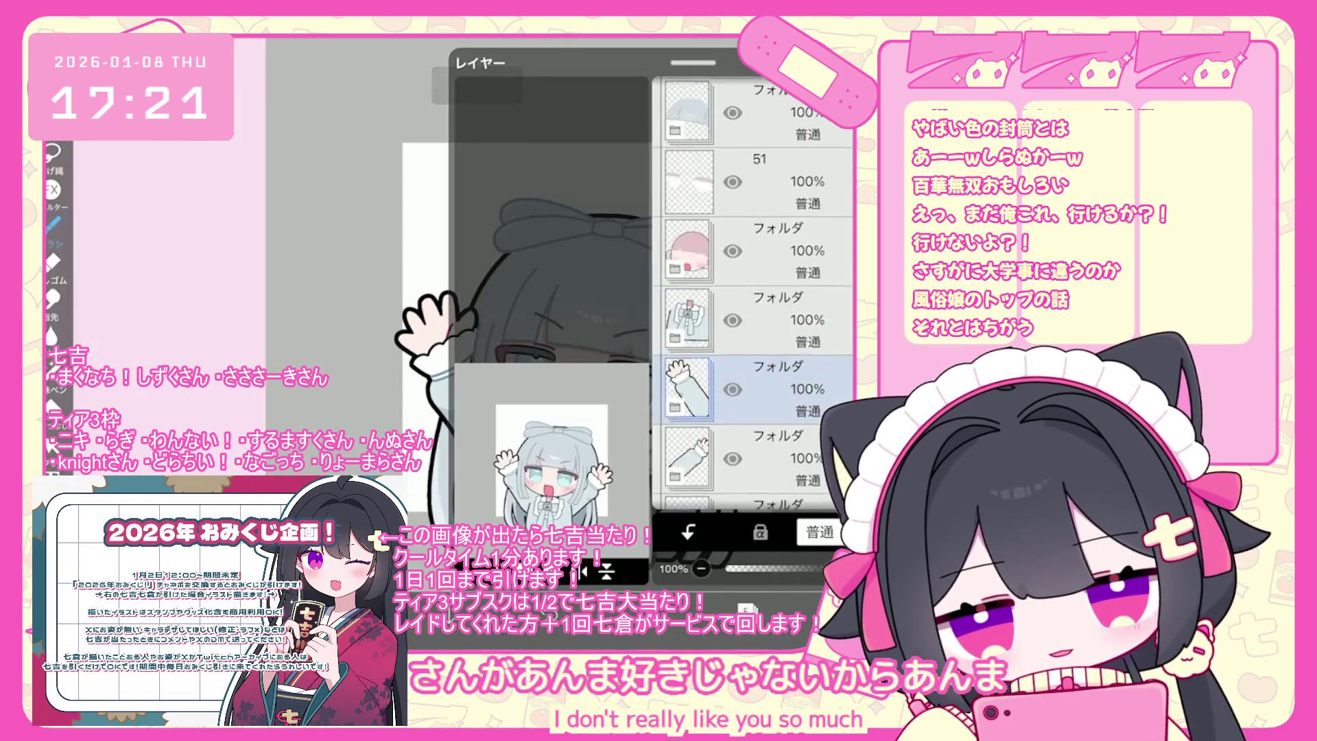
scroll(753, 295, "down", 5)
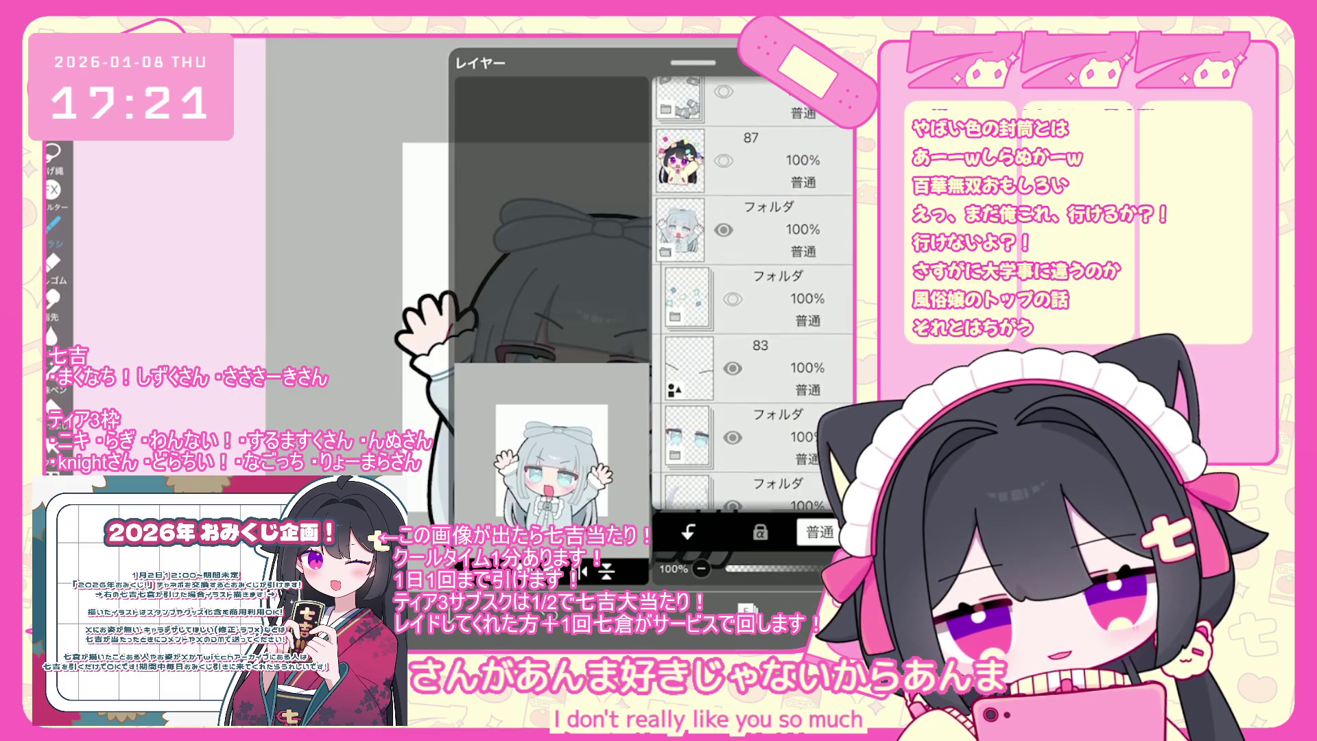
left_click(754, 384)
scroll(753, 295, "down", 3)
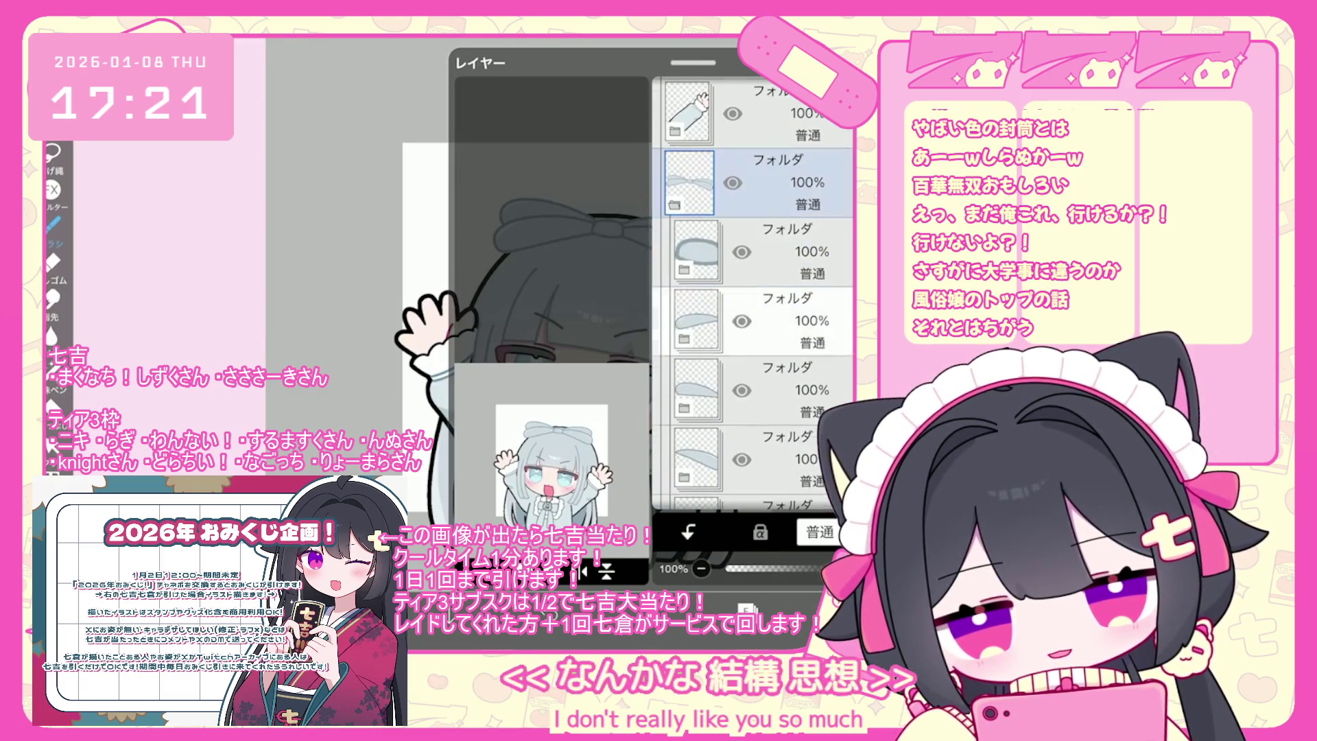
scroll(753, 295, "down", 4)
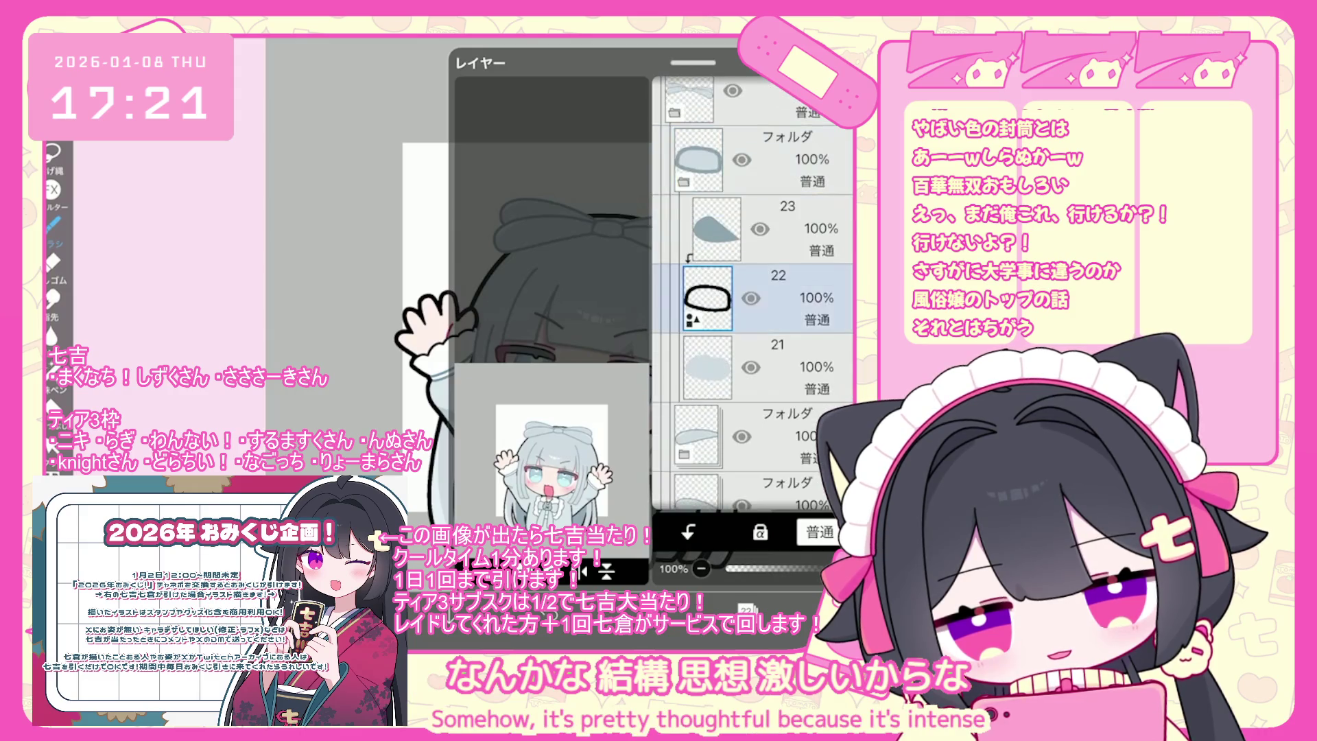
left_click(754, 361)
left_click(480, 569)
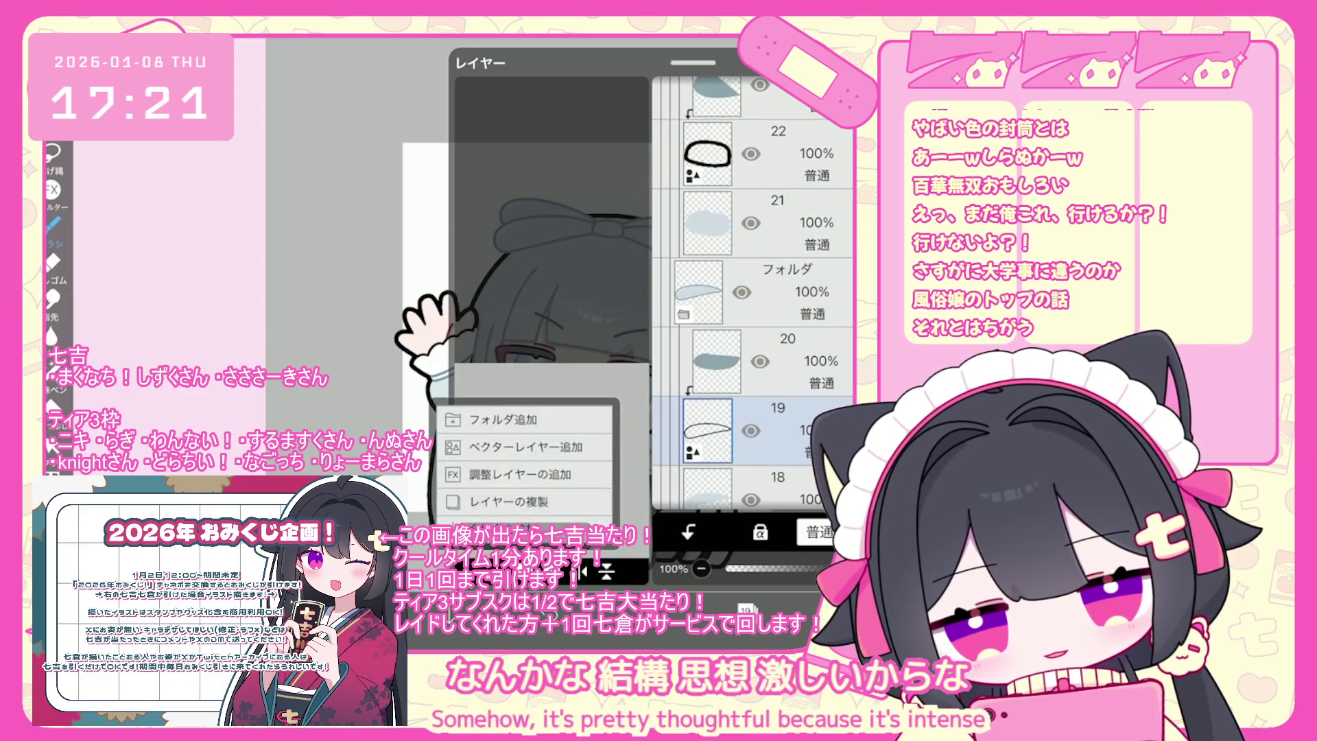
left_click(528, 467)
left_click_drag(706, 257, 706, 396)
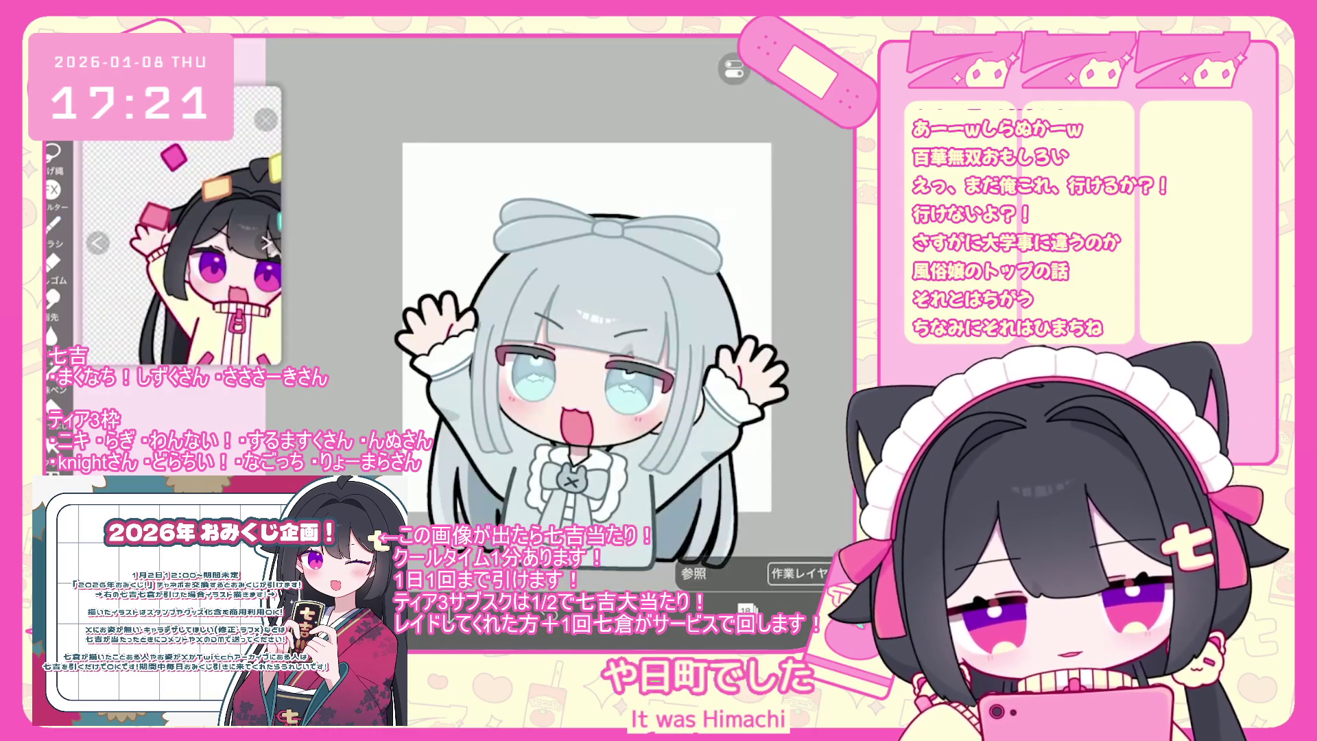
Undo the last shape, widen the bow outline to 25px and recolour layer 17's bow grey-blue.
key("ctrl+z")
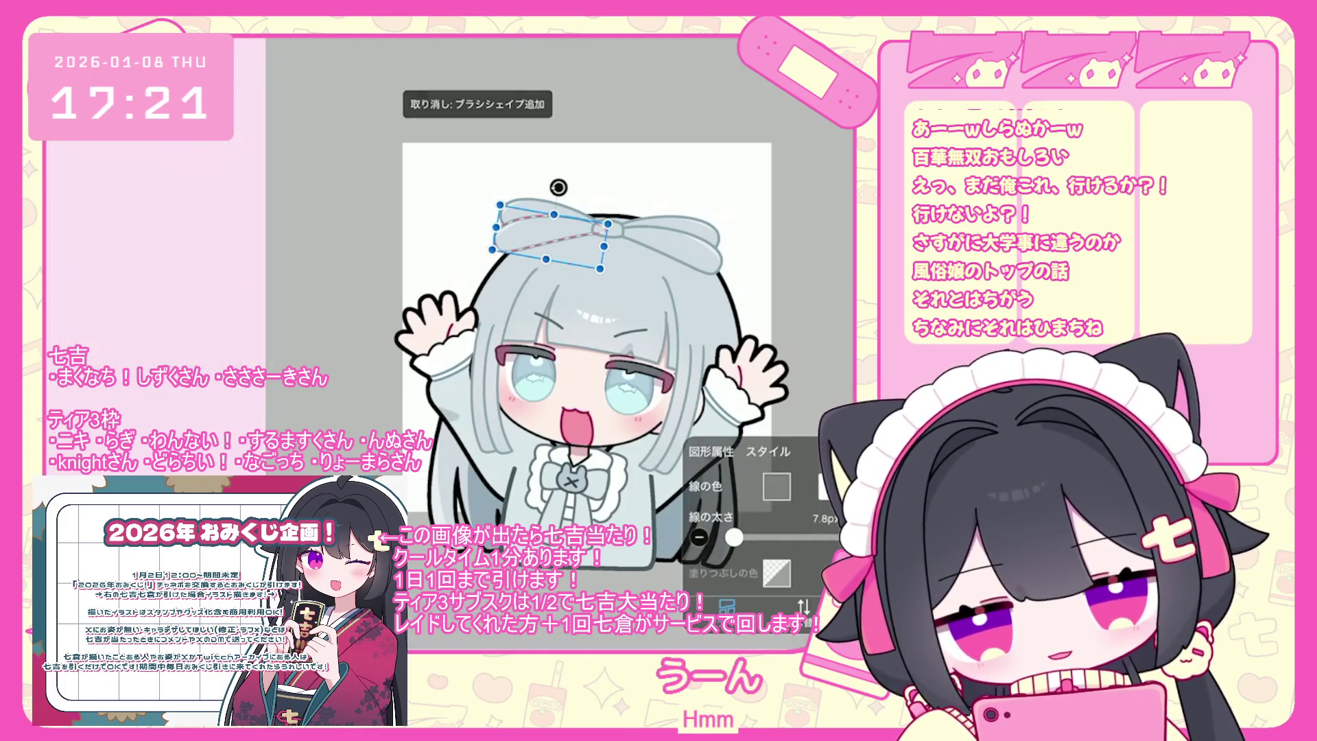
left_click_drag(735, 537, 742, 537)
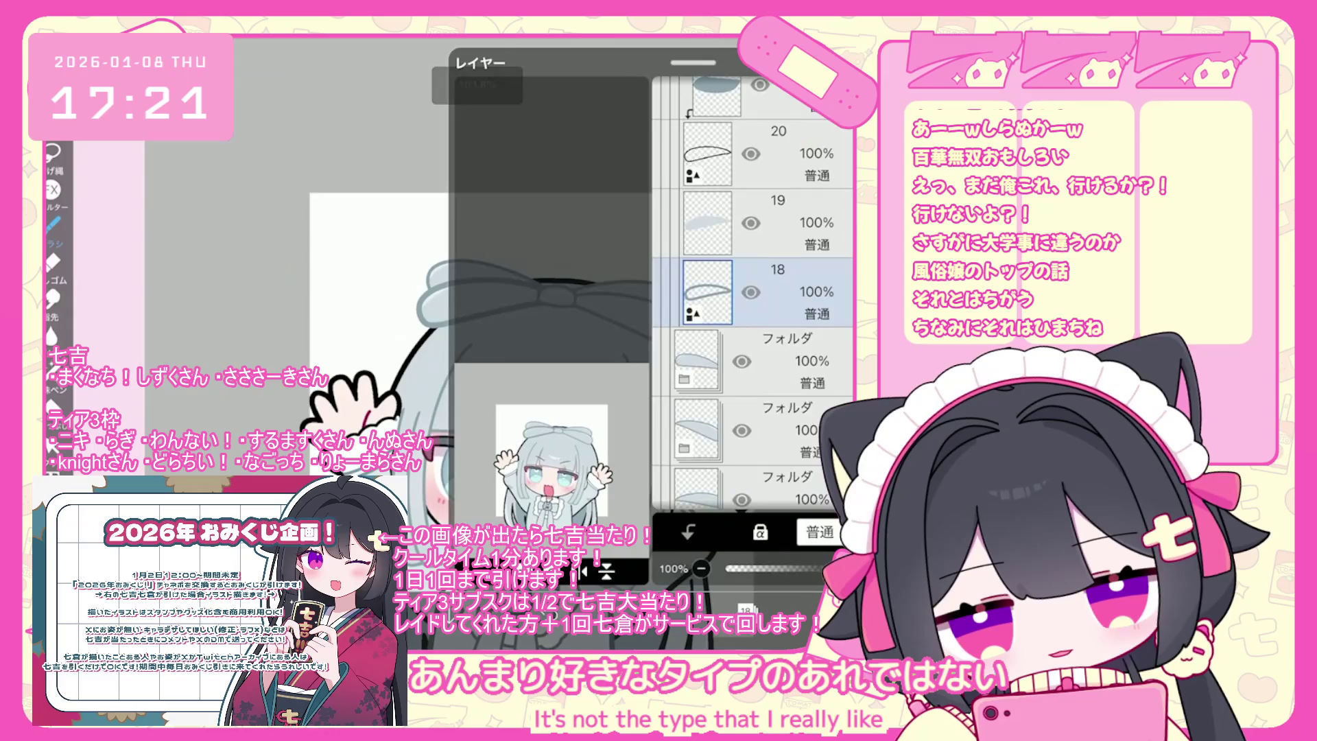
scroll(752, 288, "up", 2)
left_click(754, 291)
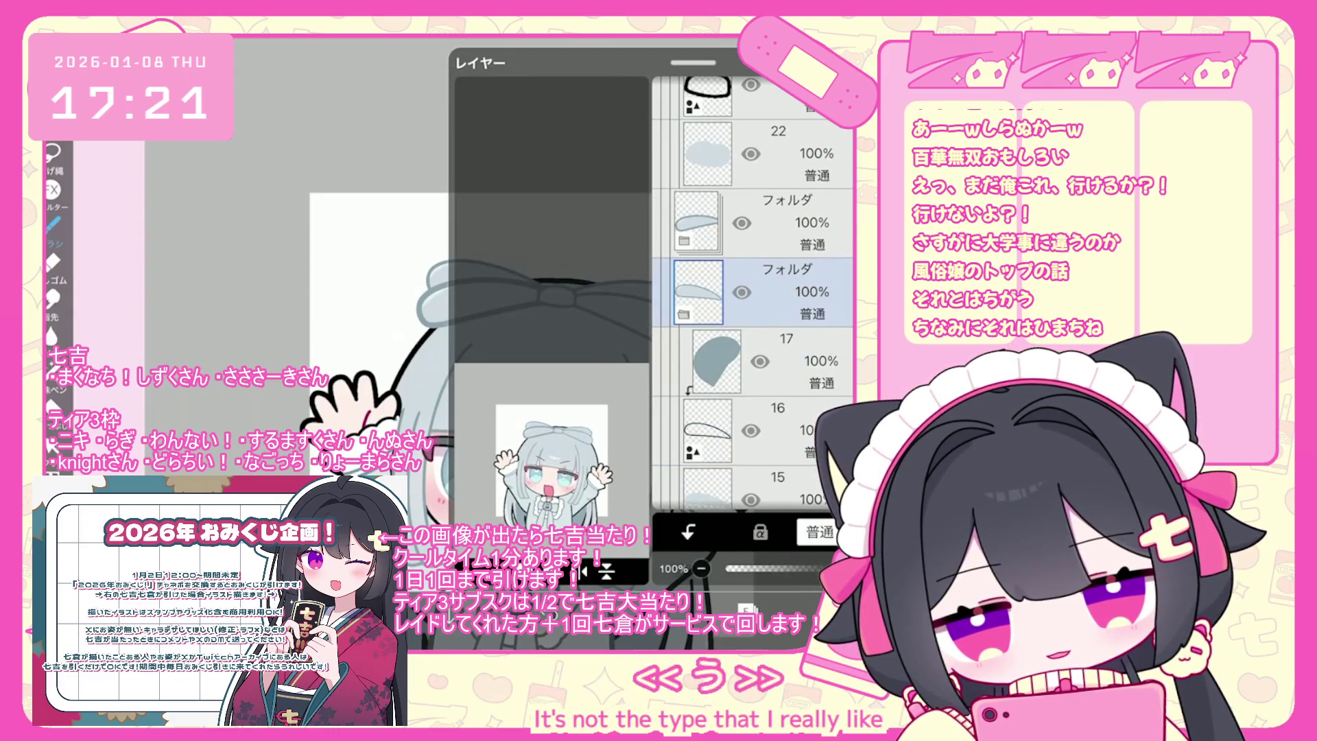
left_click(775, 291)
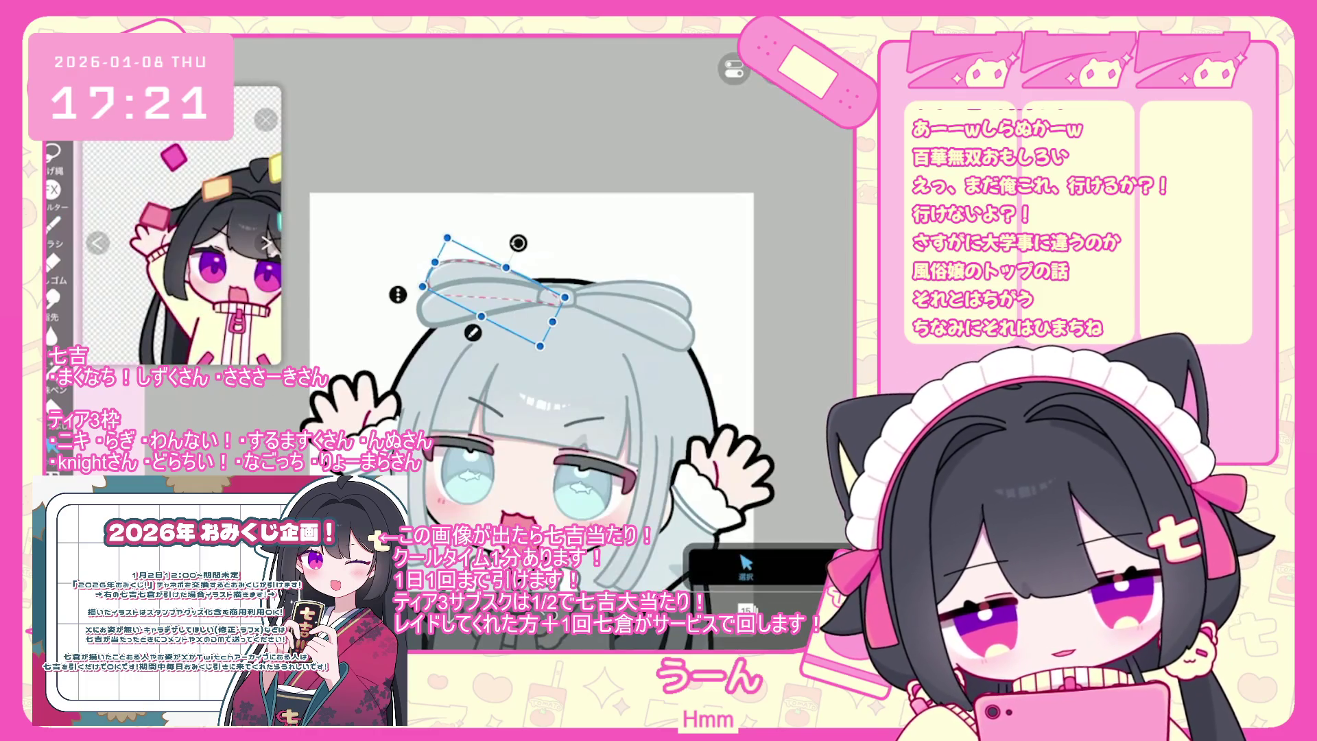
left_click(494, 281)
left_click(777, 486)
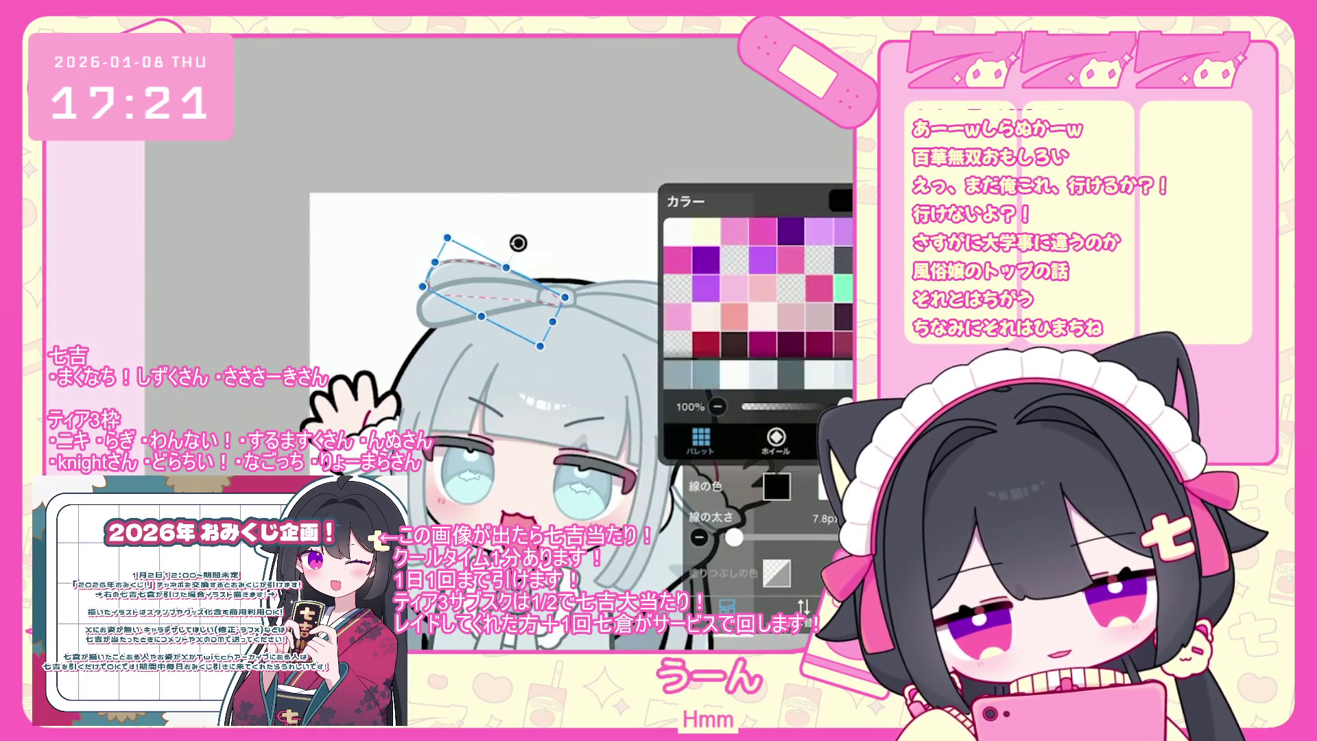
left_click(813, 274)
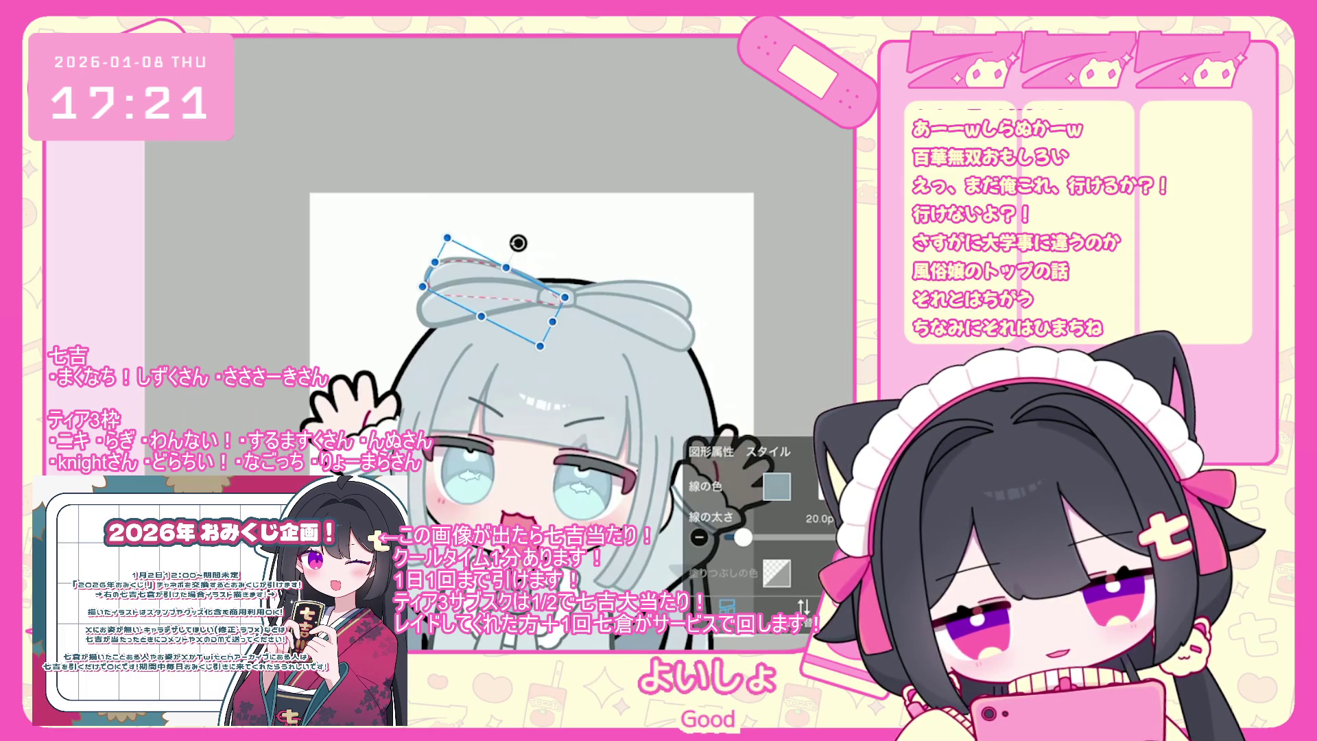
Duplicate layer 13's bow stroke and give it a grey-blue outline about 22 wide.
scroll(531, 411, "down", 5)
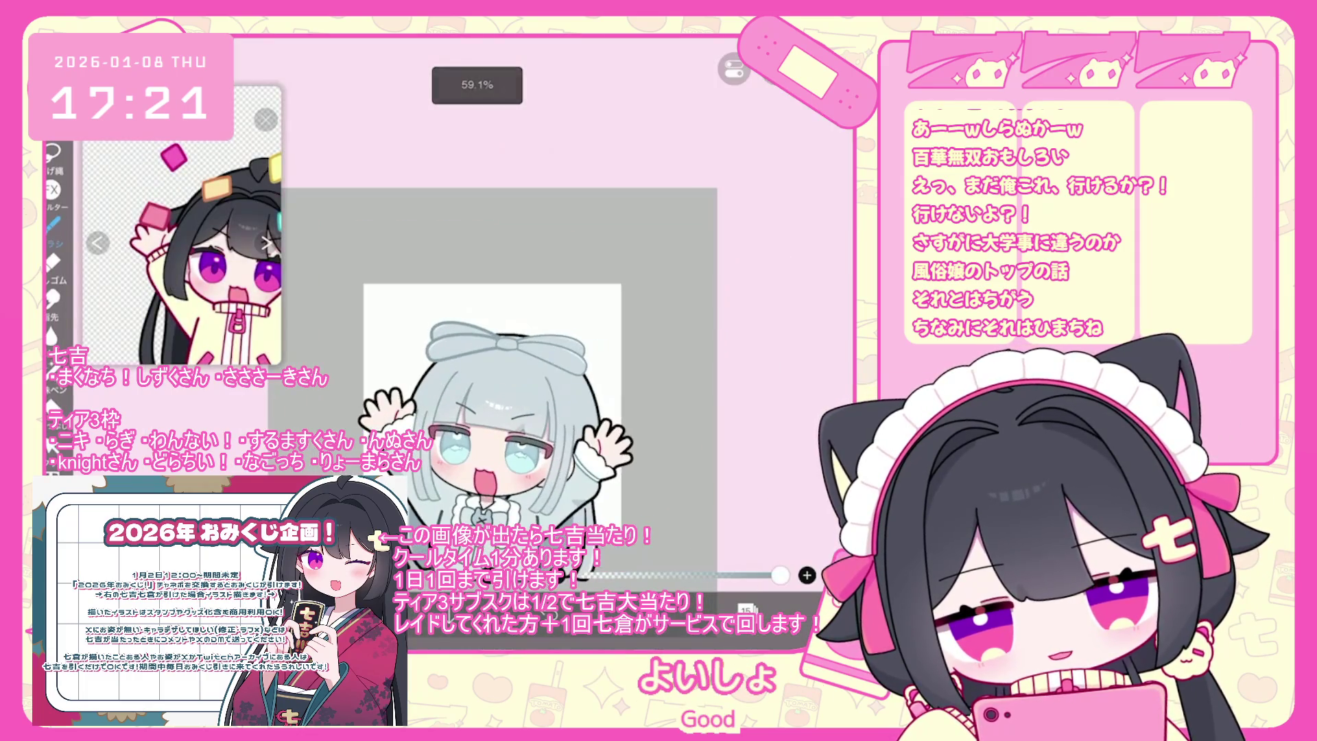
scroll(751, 295, "down", 3)
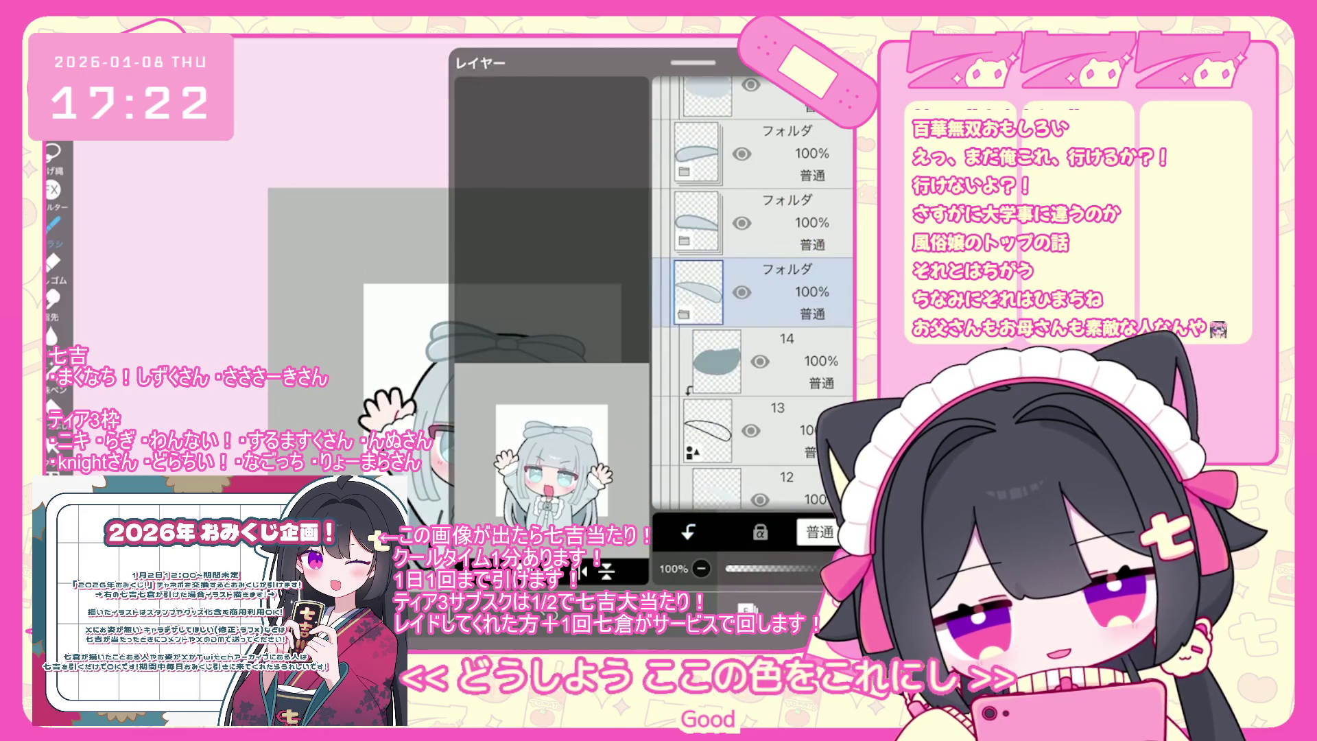
left_click(707, 430)
left_click(706, 341)
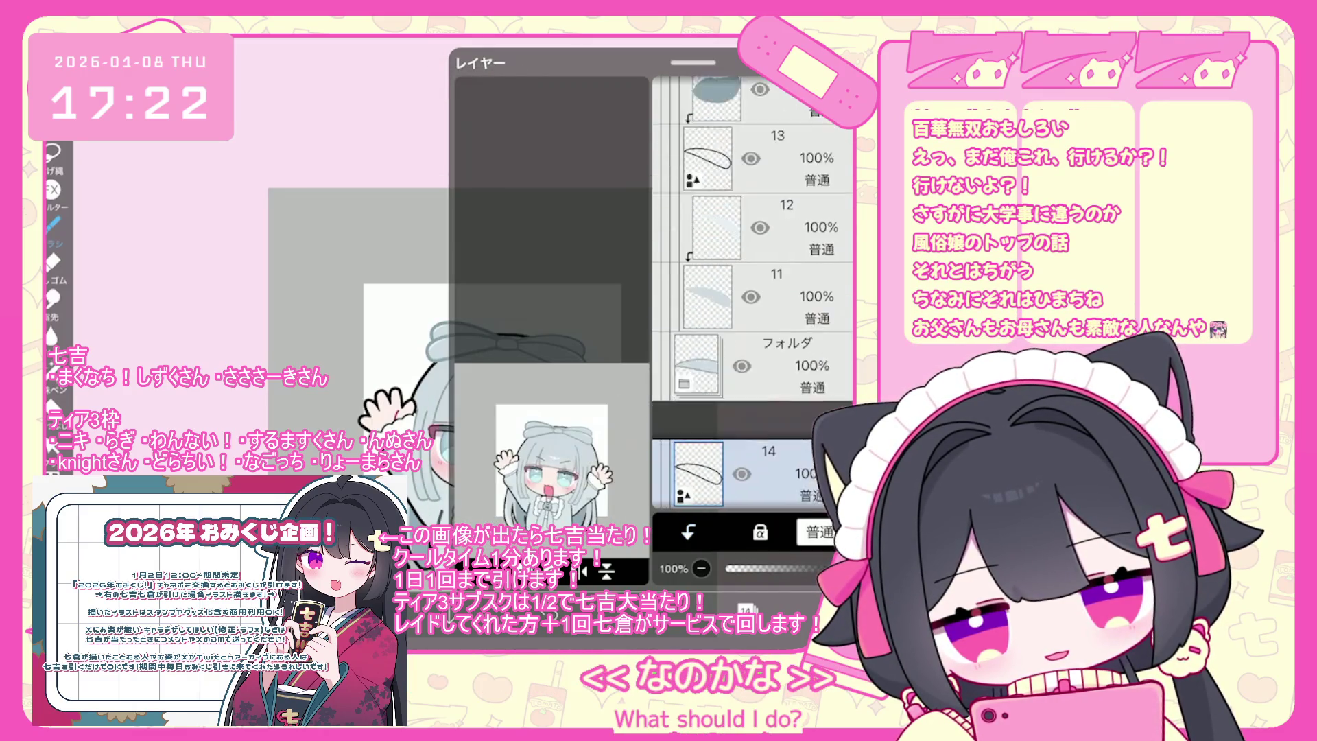
left_click(548, 357)
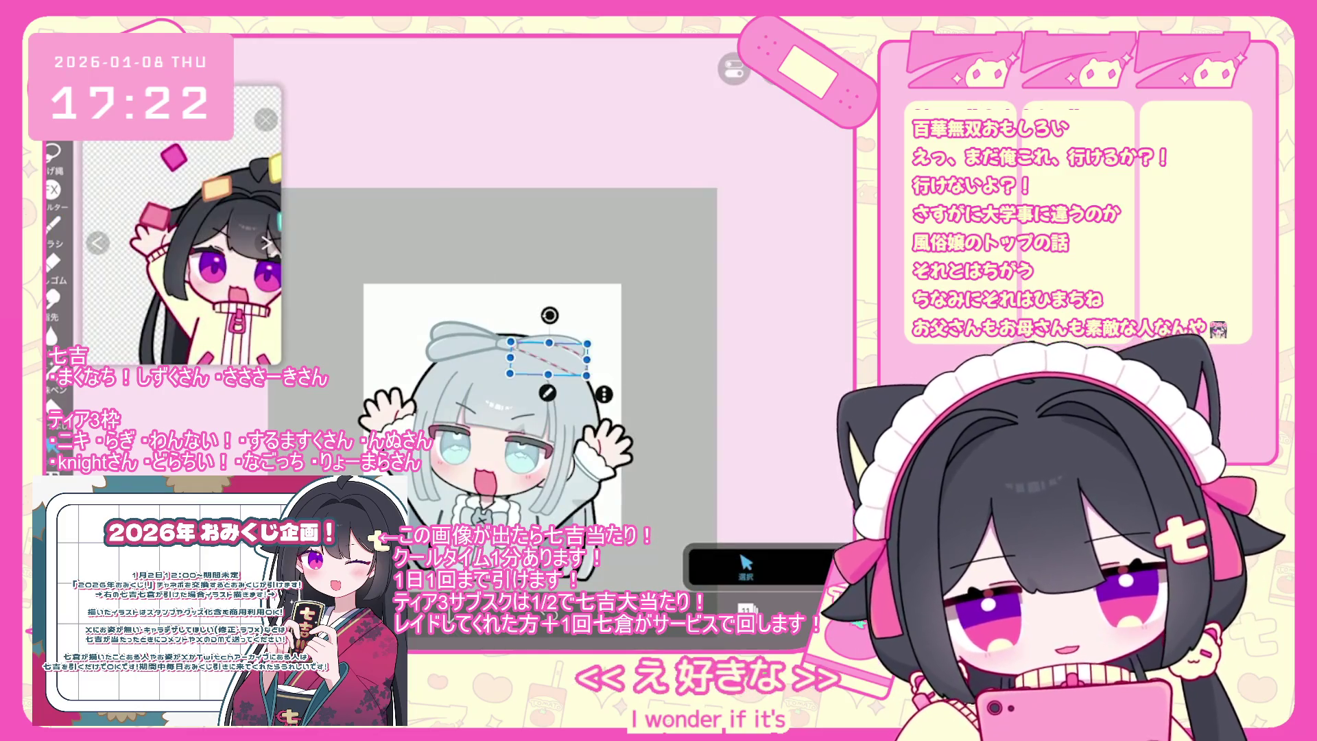
left_click(706, 374)
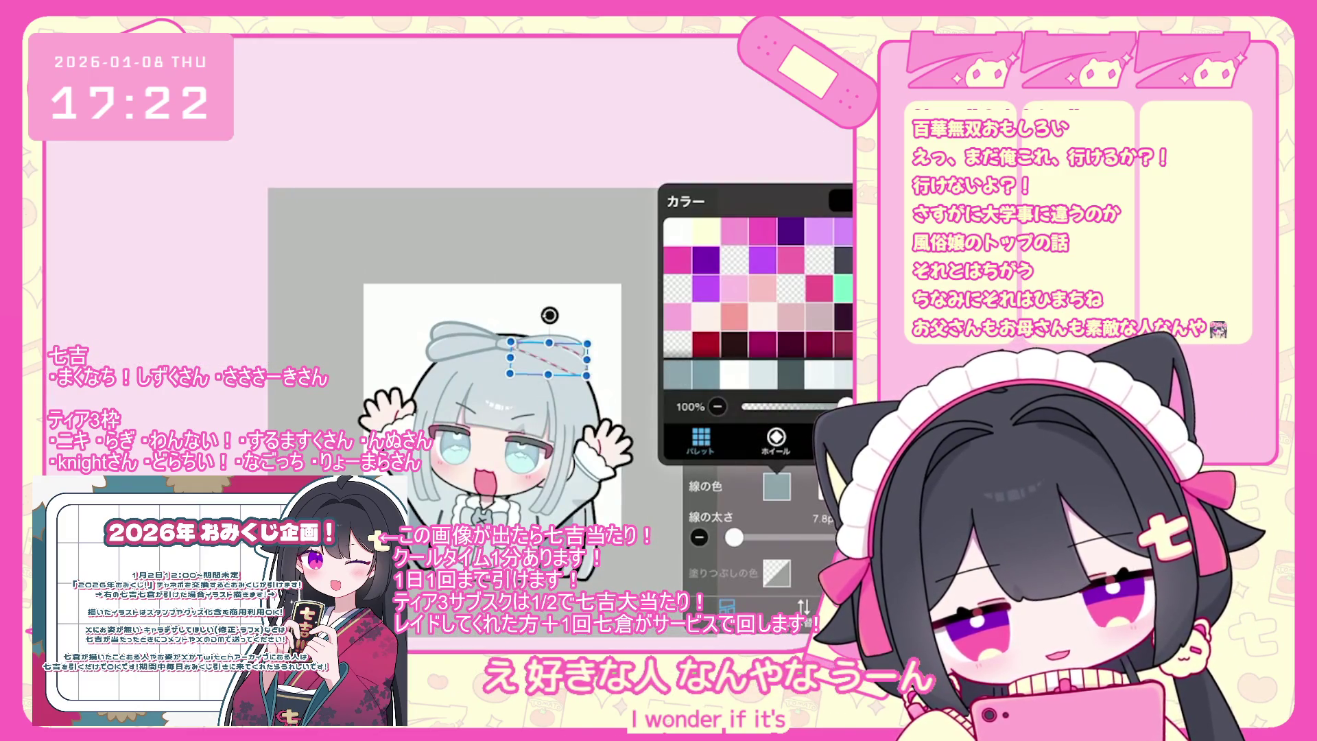
left_click_drag(734, 537, 743, 537)
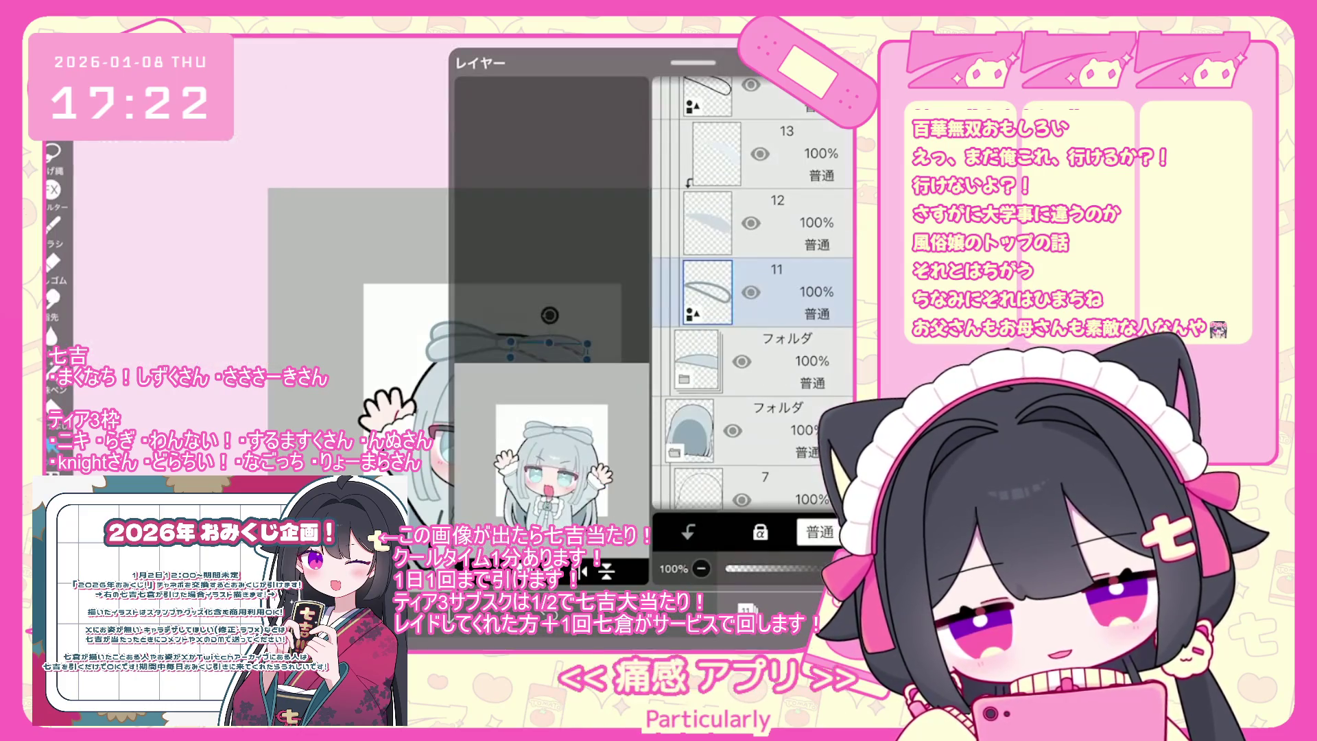
Move line layer 9 higher in the stack and pick a new colour for its shape.
left_click(755, 292)
scroll(754, 295, "down", 4)
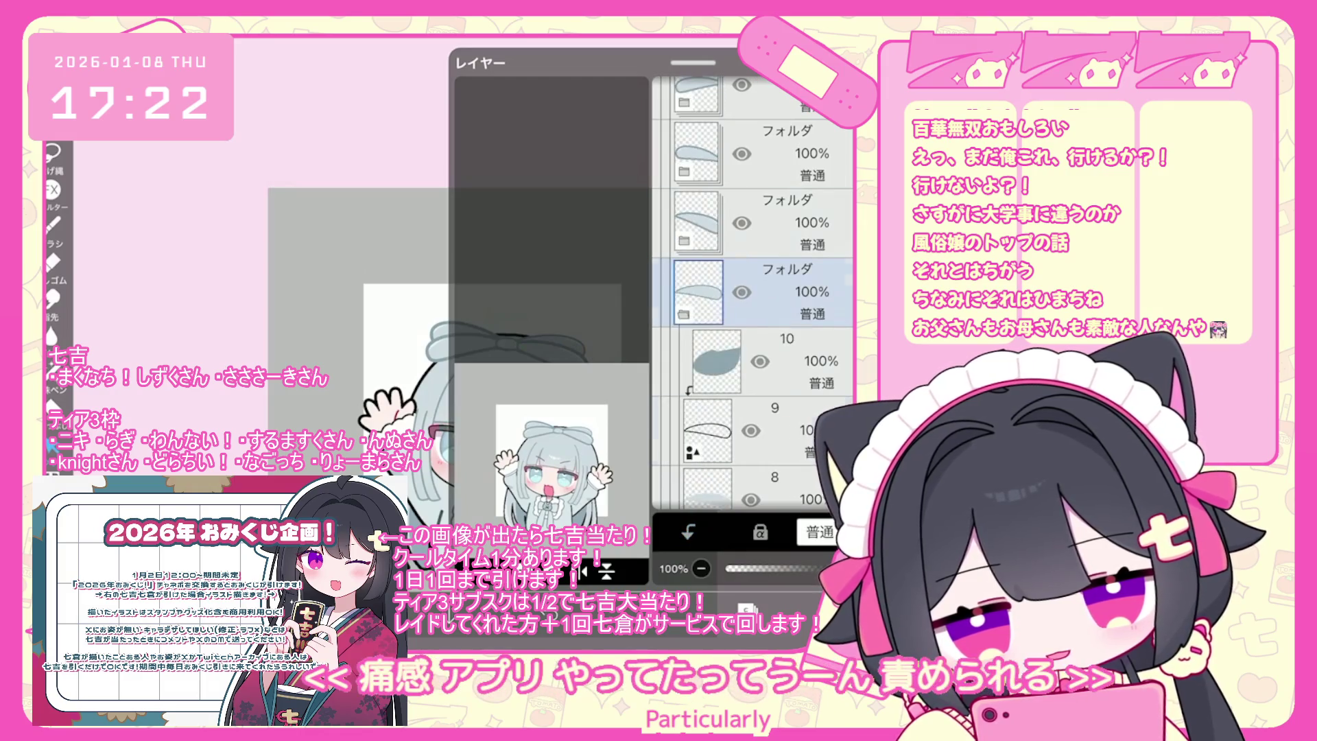
left_click(706, 430)
mouse_move(706, 430)
left_mouse_down()
mouse_move(707, 176)
mouse_move(706, 234)
left_mouse_up()
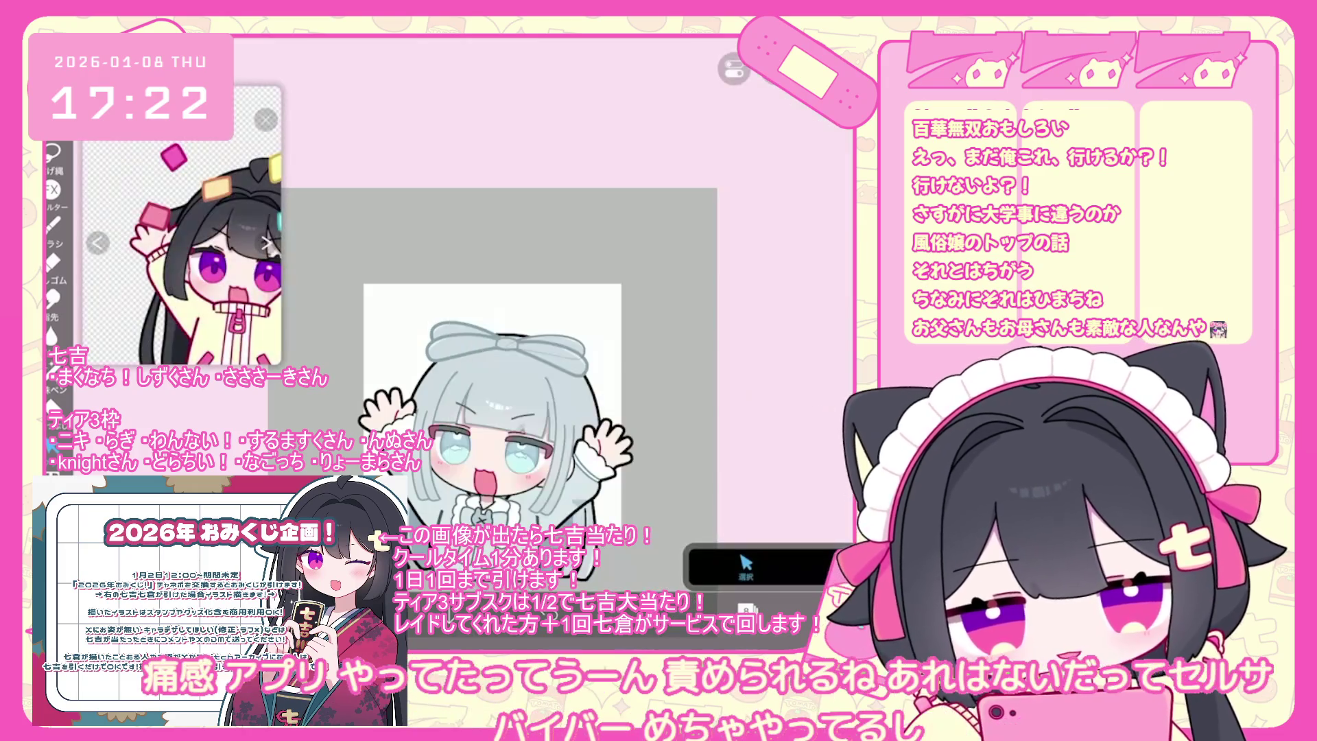
left_click(553, 382)
left_click(776, 485)
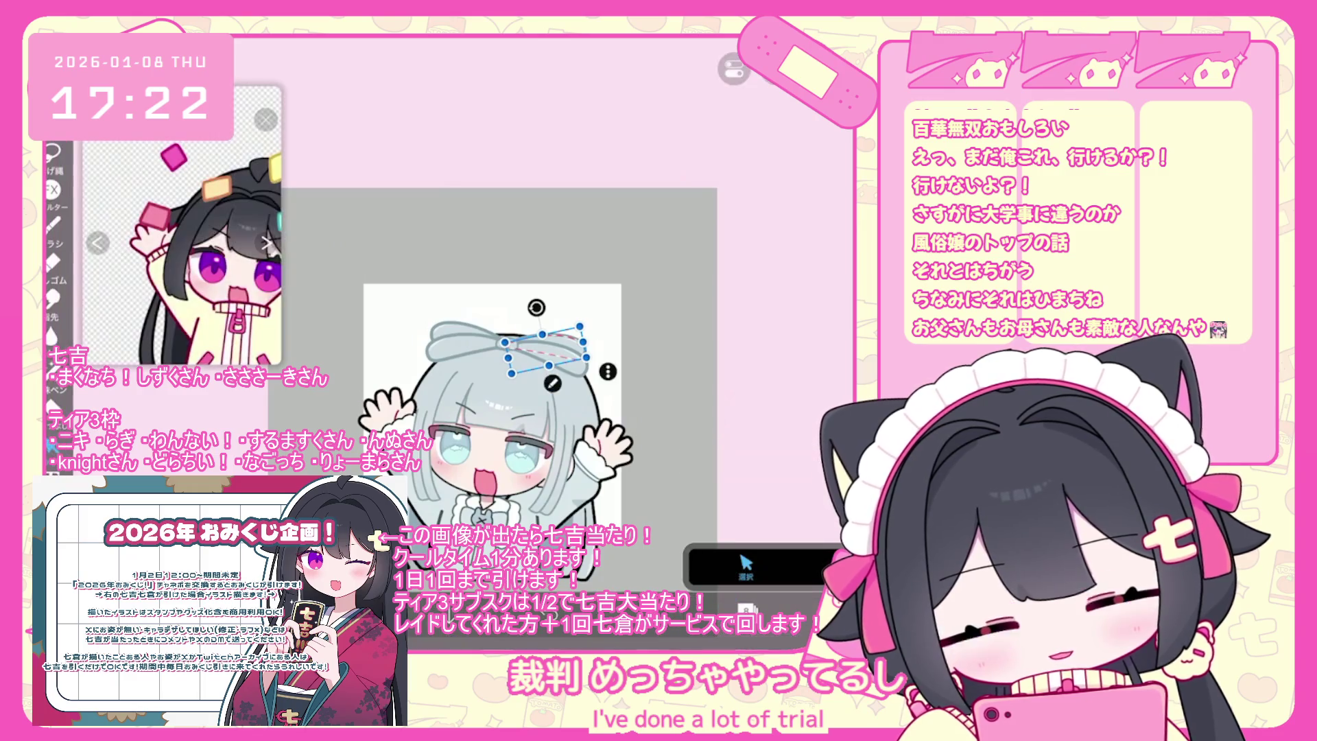
scroll(492, 403, "down", 5)
scroll(497, 349, "up", 5)
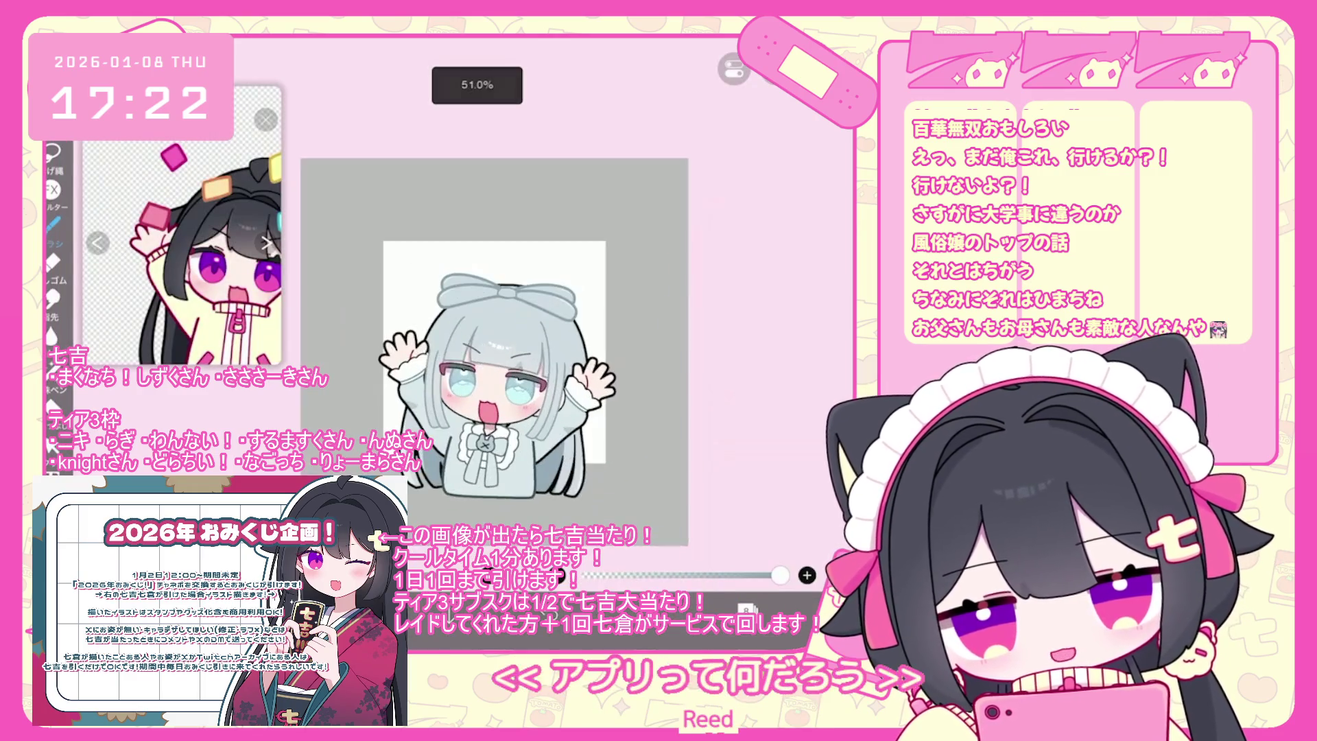
scroll(519, 357, "up", 2)
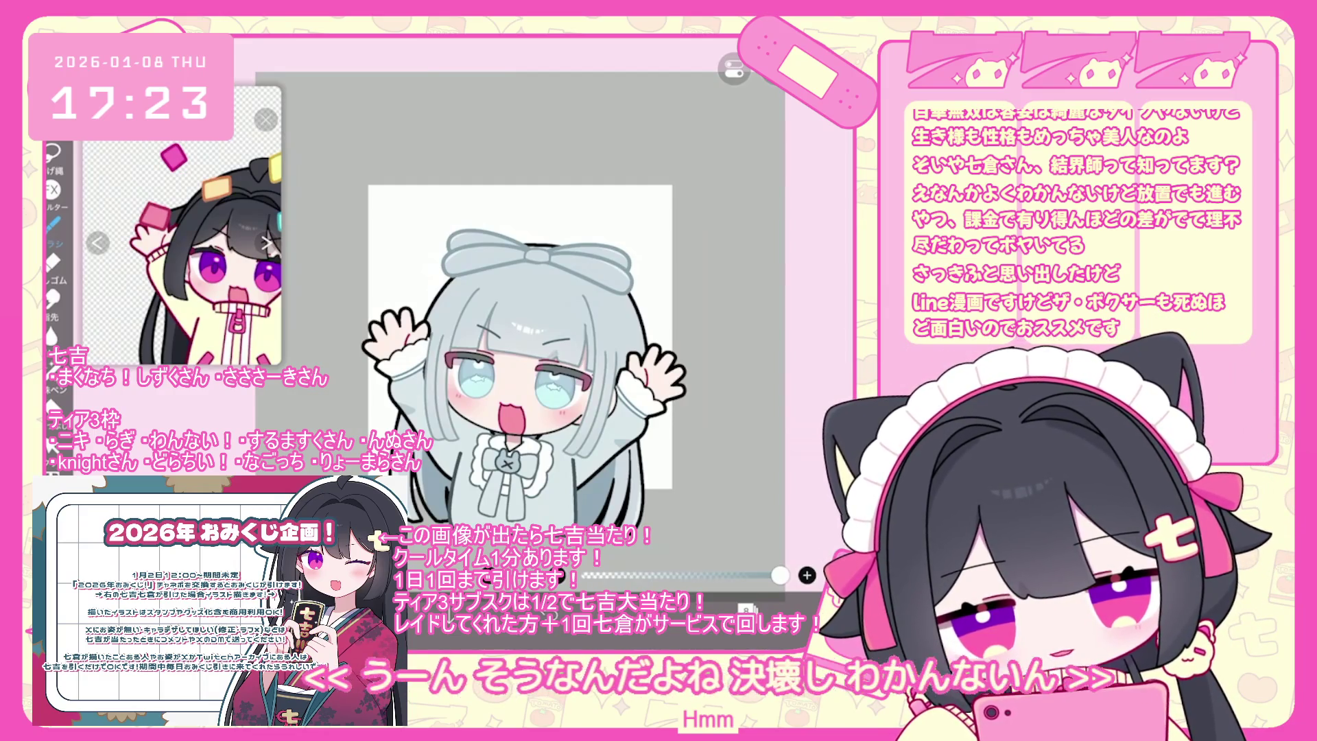
Undo the latest bow brush shape and switch to layer 10.
scroll(511, 329, "down", 2)
scroll(507, 347, "right", 2)
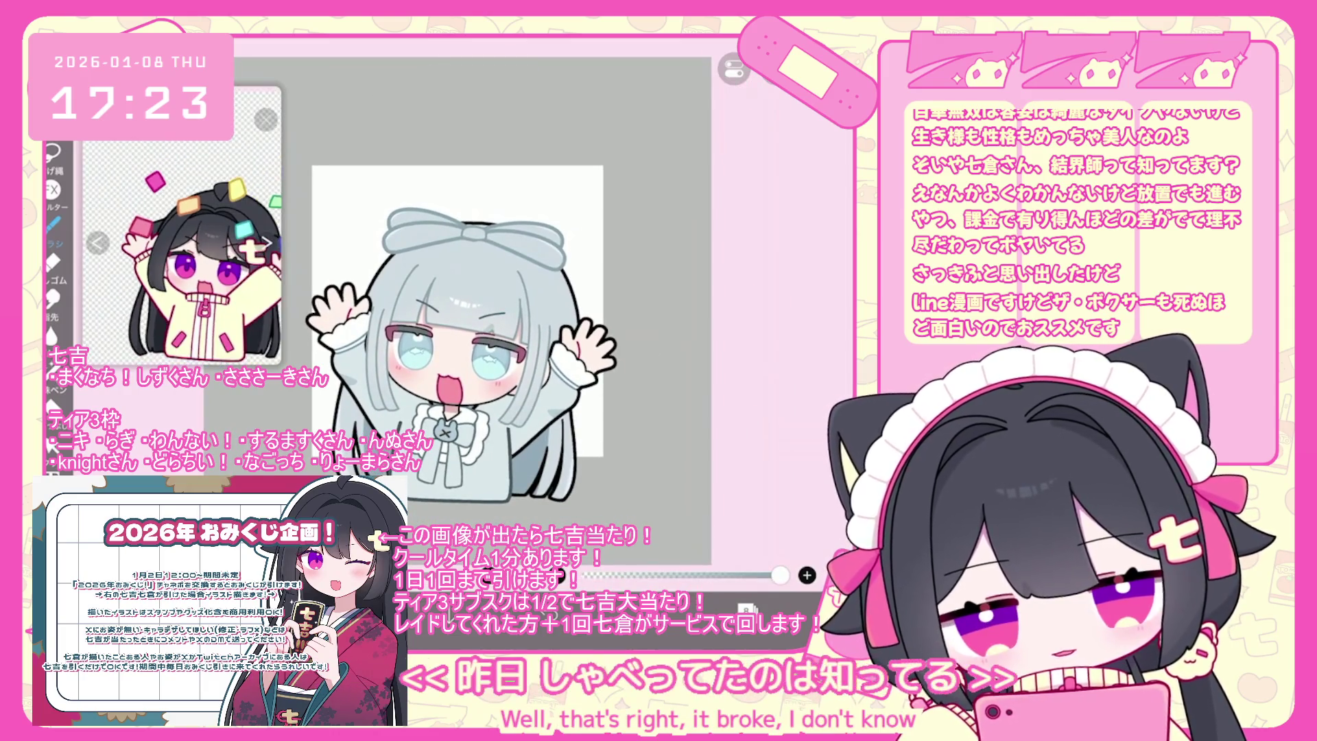
left_click(746, 607)
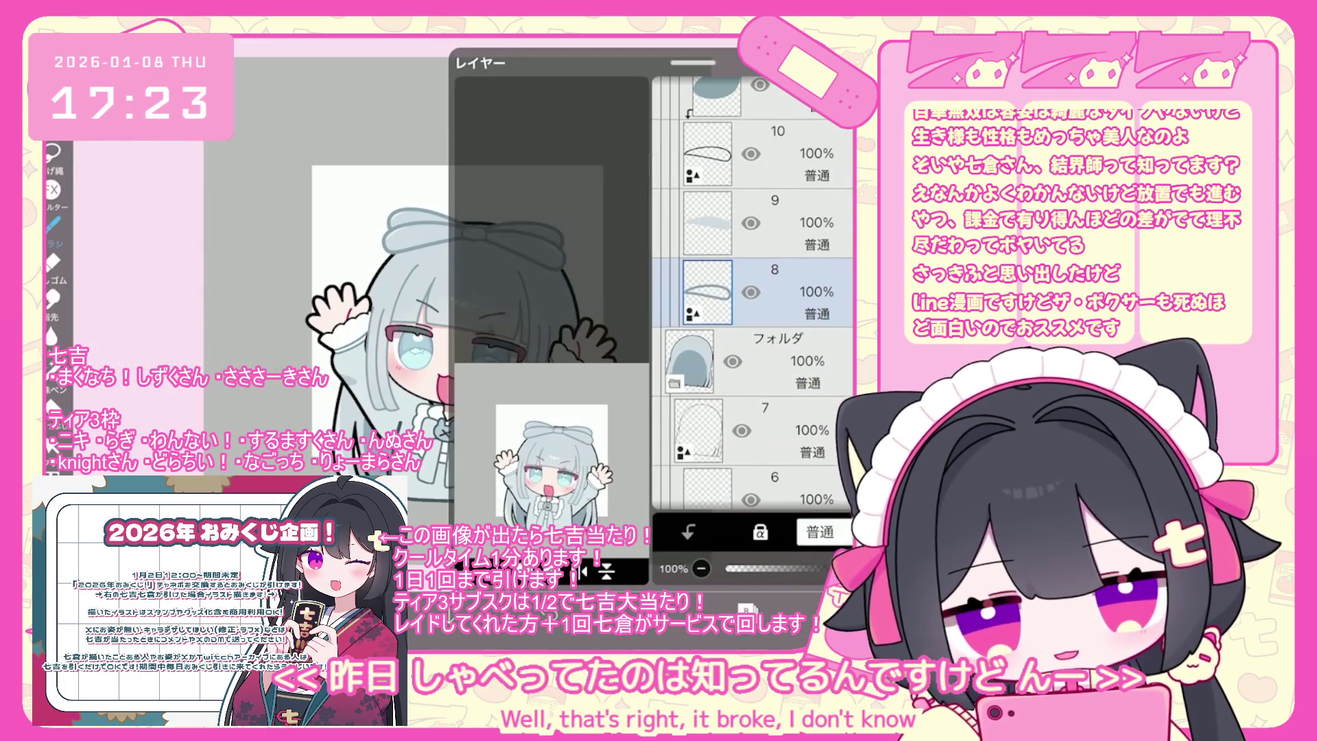
left_click(746, 607)
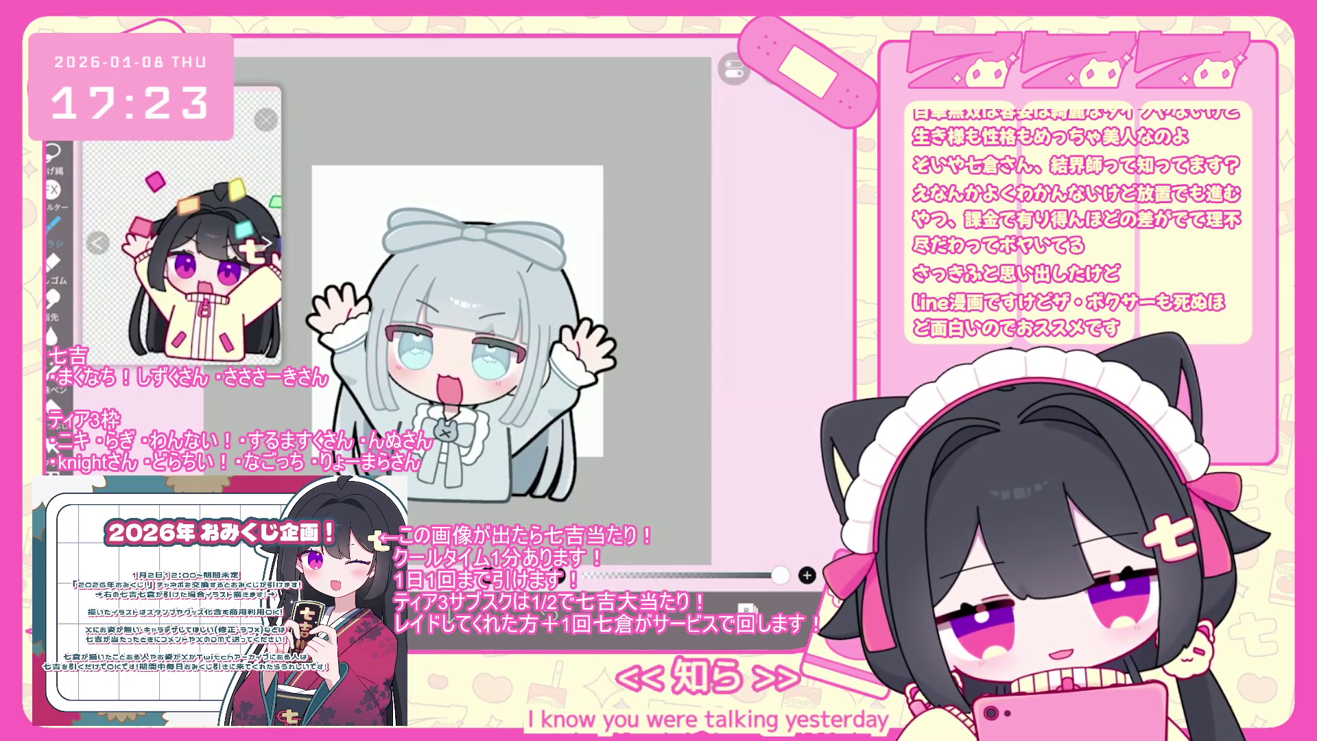
key("ctrl+z")
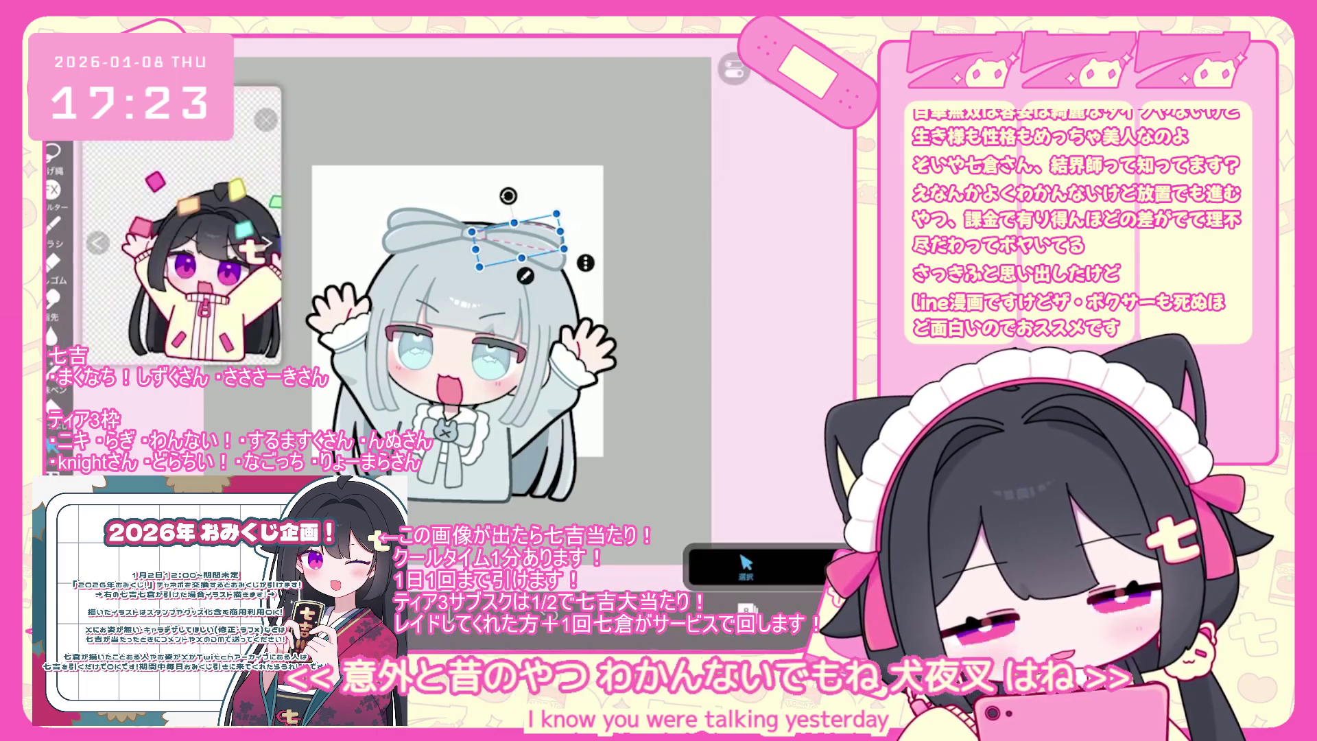
left_click(746, 607)
scroll(754, 275, "down", 3)
left_click(746, 607)
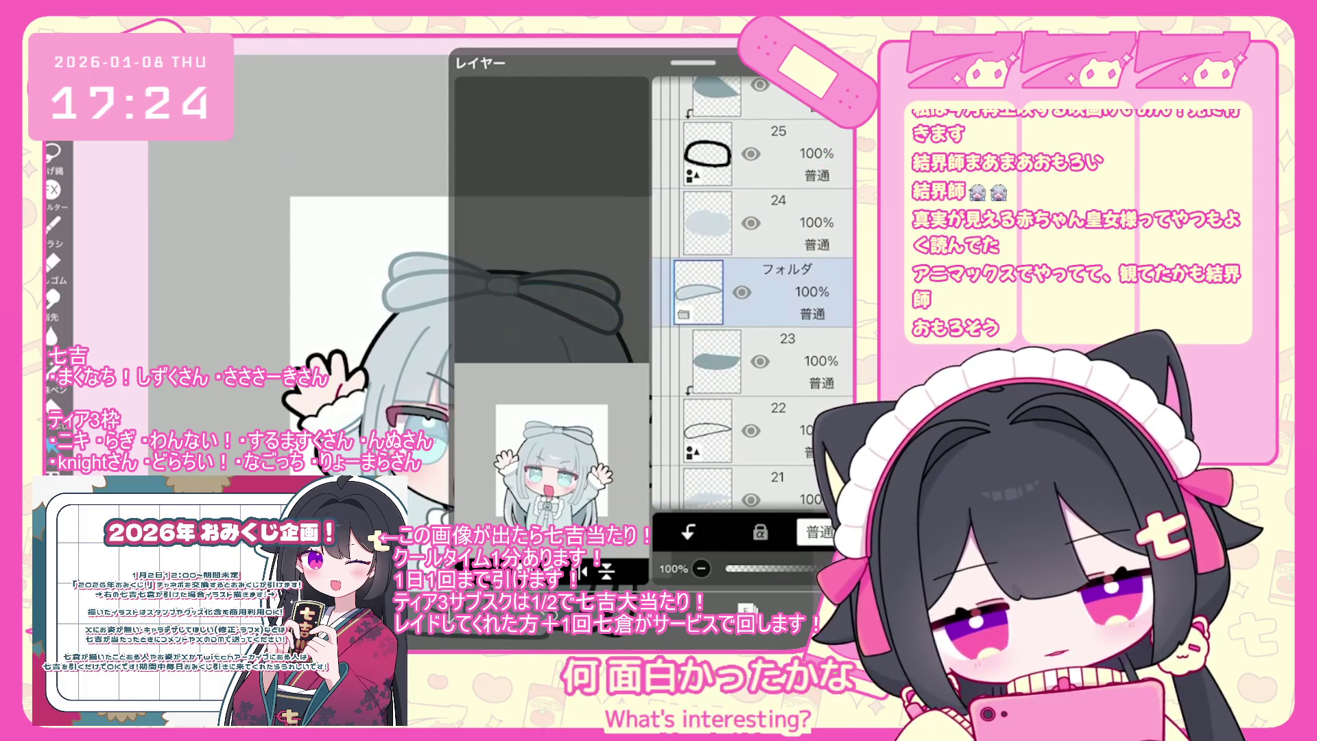
left_click(754, 362)
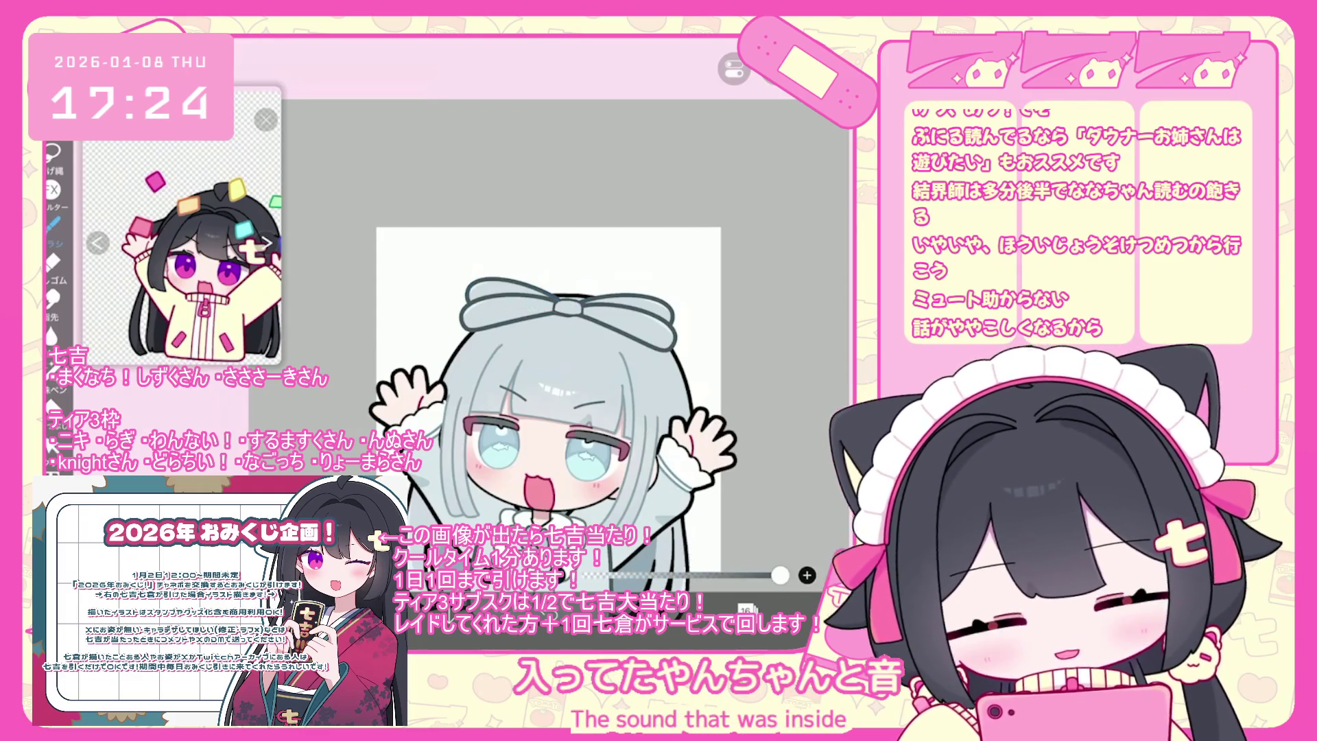
Select the bow's folder, nudge it a few pixels with Transform and confirm.
scroll(511, 370, "down", 3)
scroll(510, 370, "up", 5)
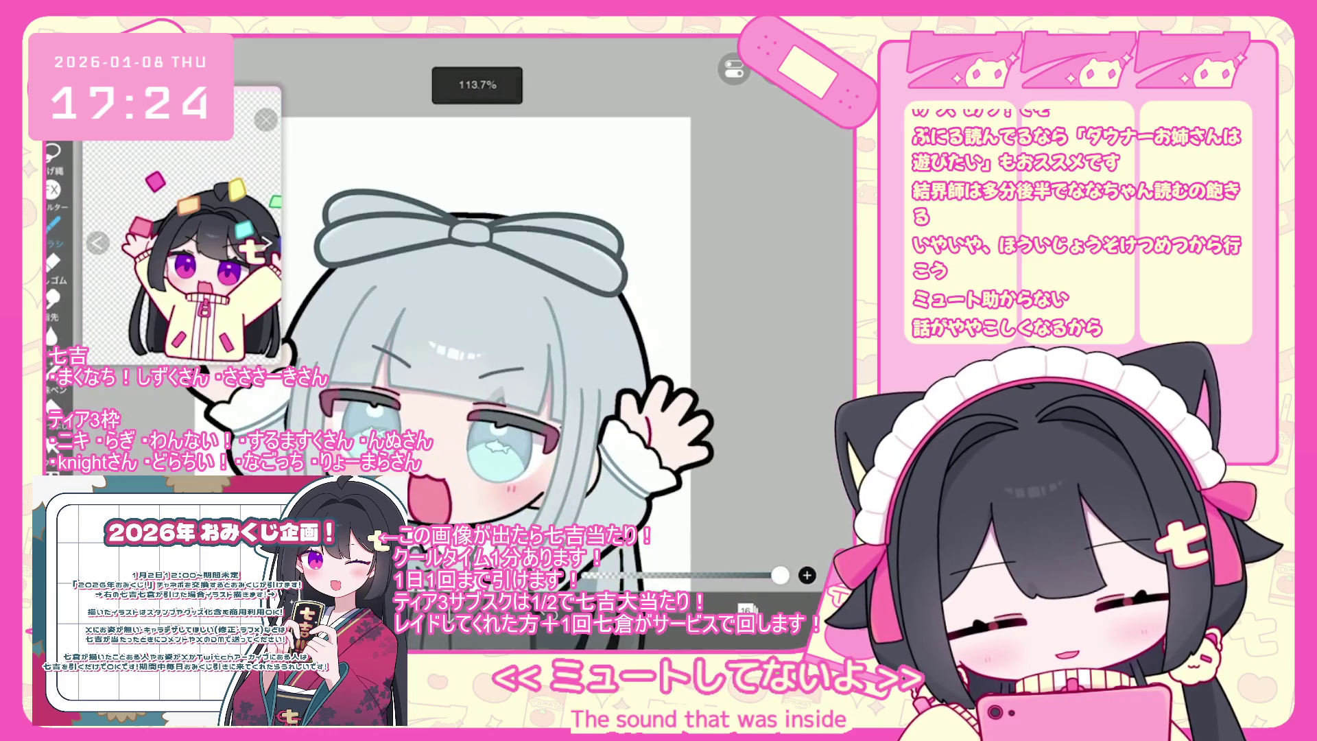
left_click(746, 608)
left_click(789, 292)
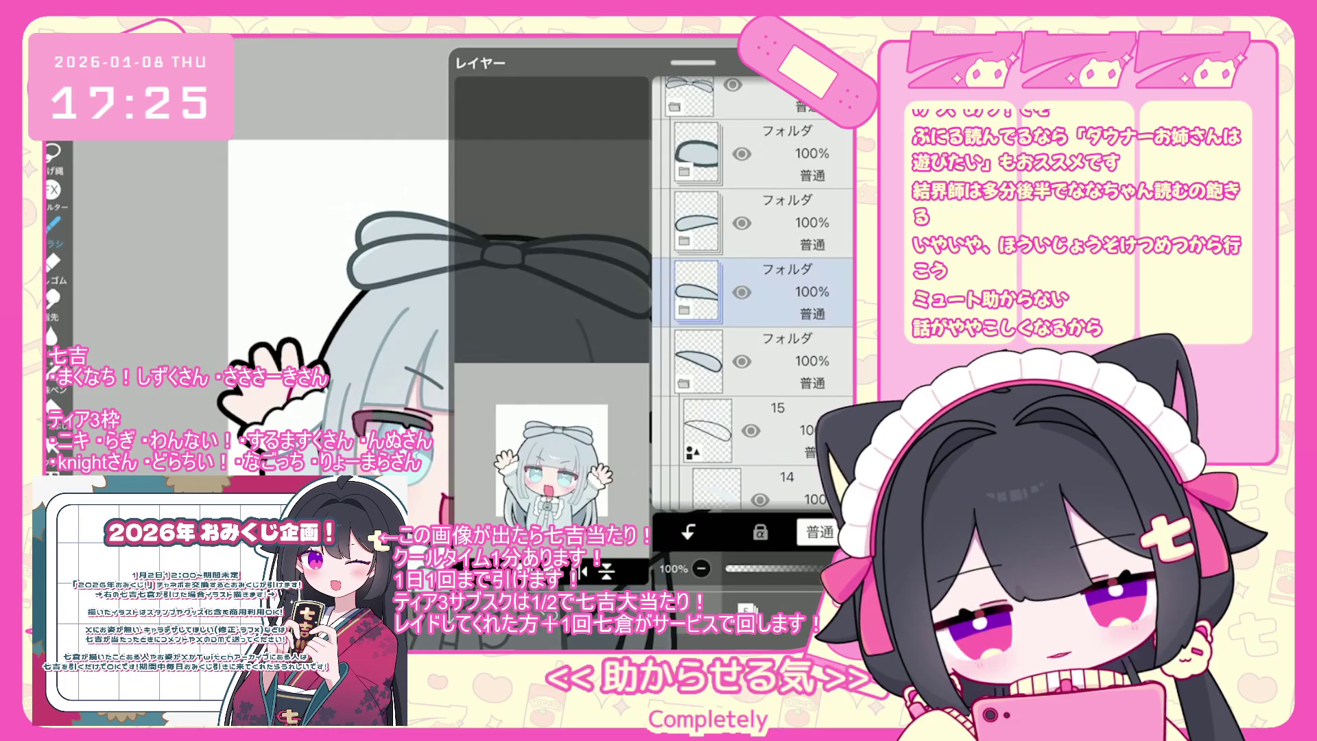
key("ctrl+t")
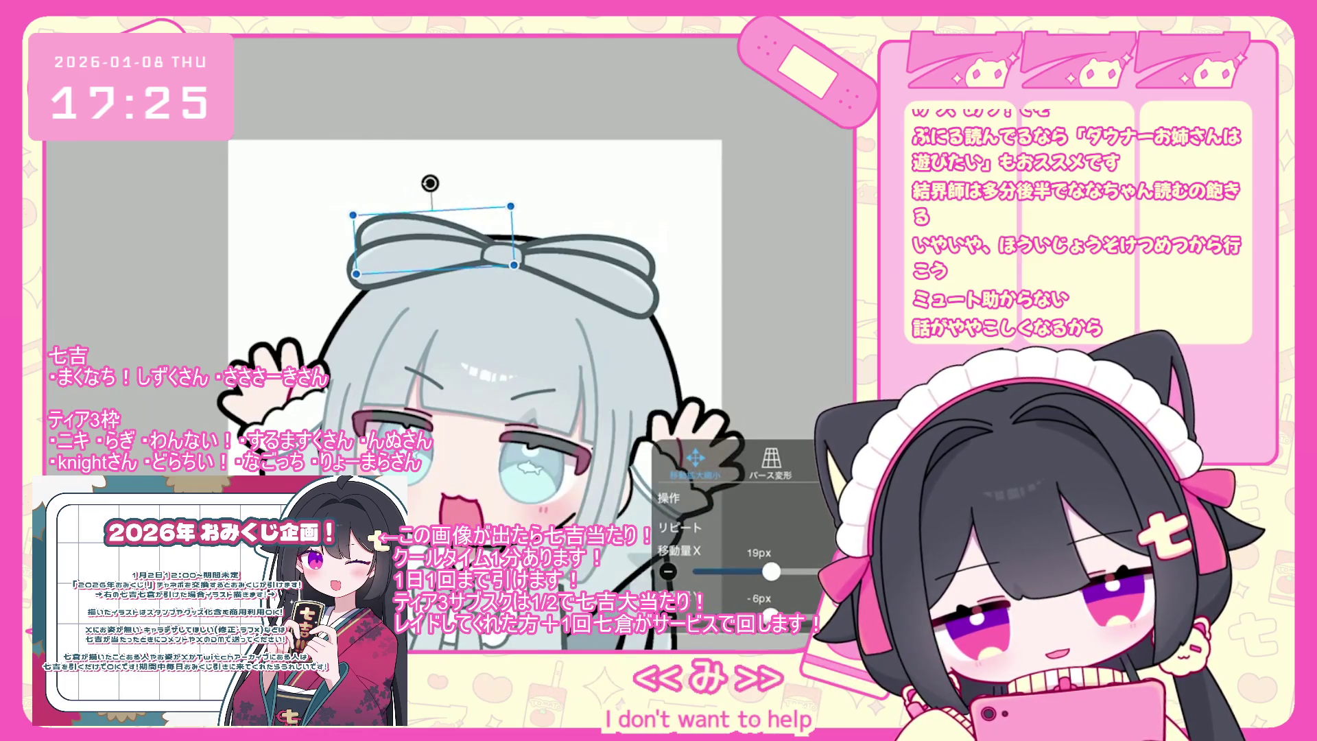
key("Return")
scroll(538, 371, "down", 5)
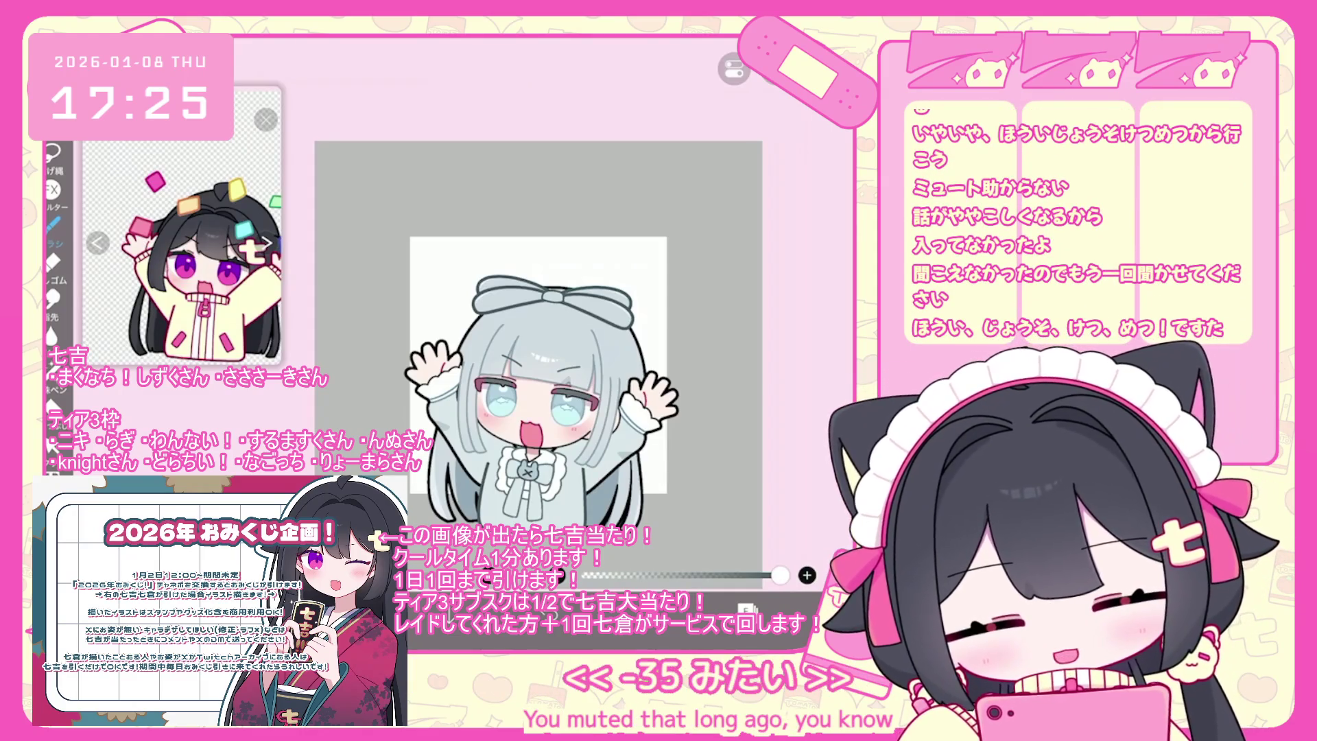
scroll(526, 368, "up", 2)
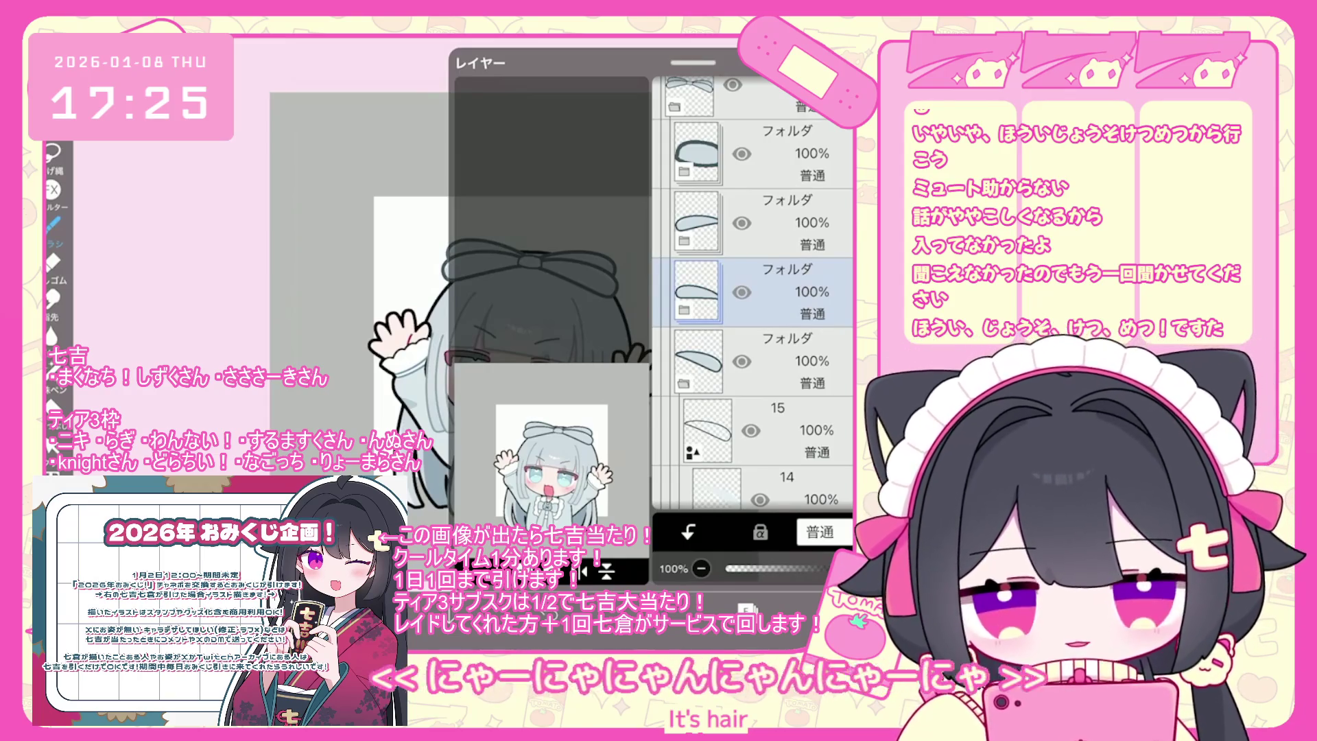
Browse past the ribbon and hair folders and make folder 61 the working layer.
scroll(755, 295, "up", 3)
left_click(754, 273)
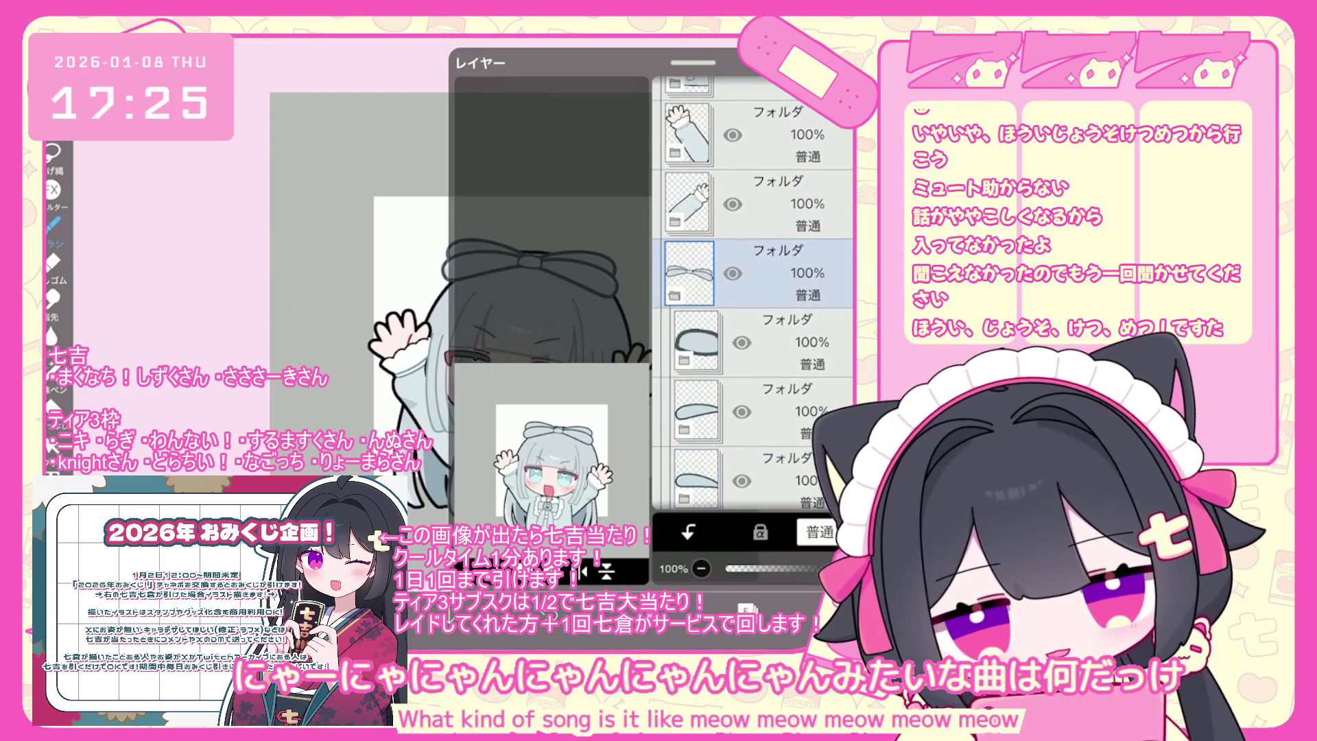
left_click(754, 342)
scroll(754, 295, "down", 1)
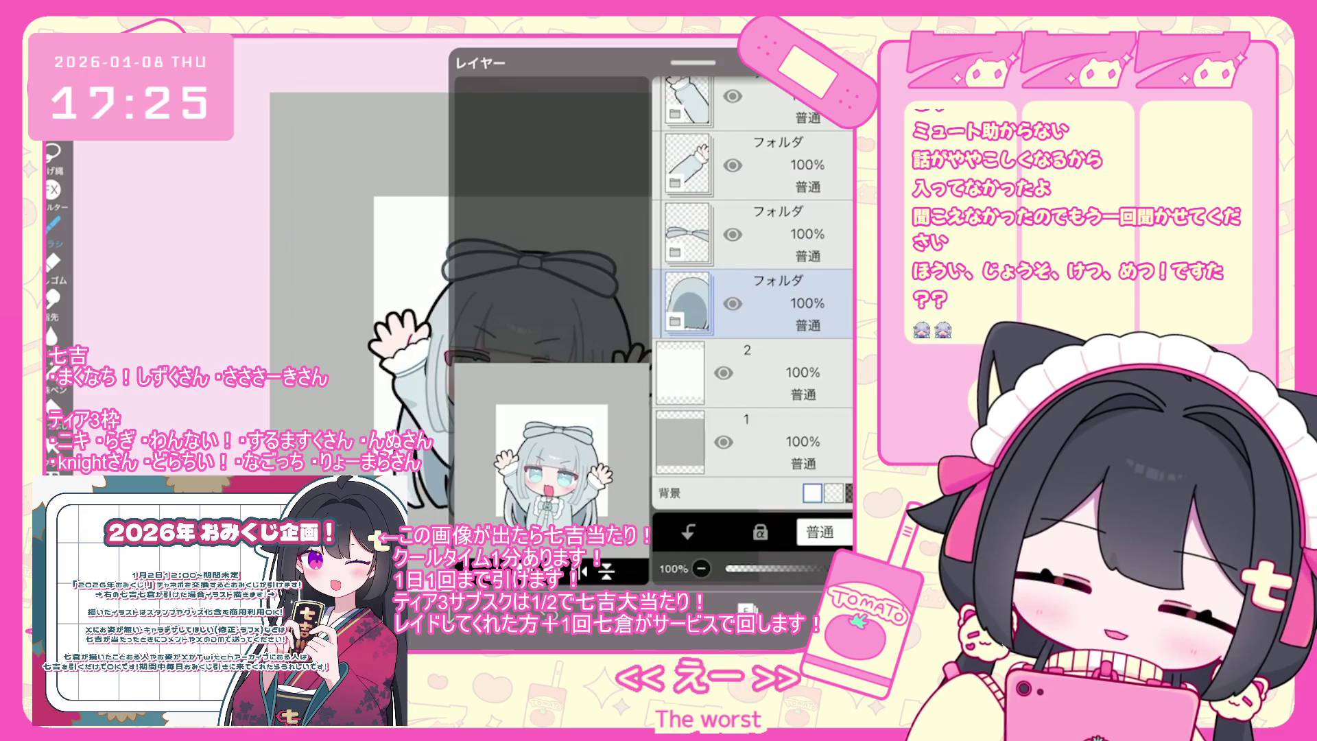
scroll(754, 295, "up", 10)
scroll(754, 295, "up", 5)
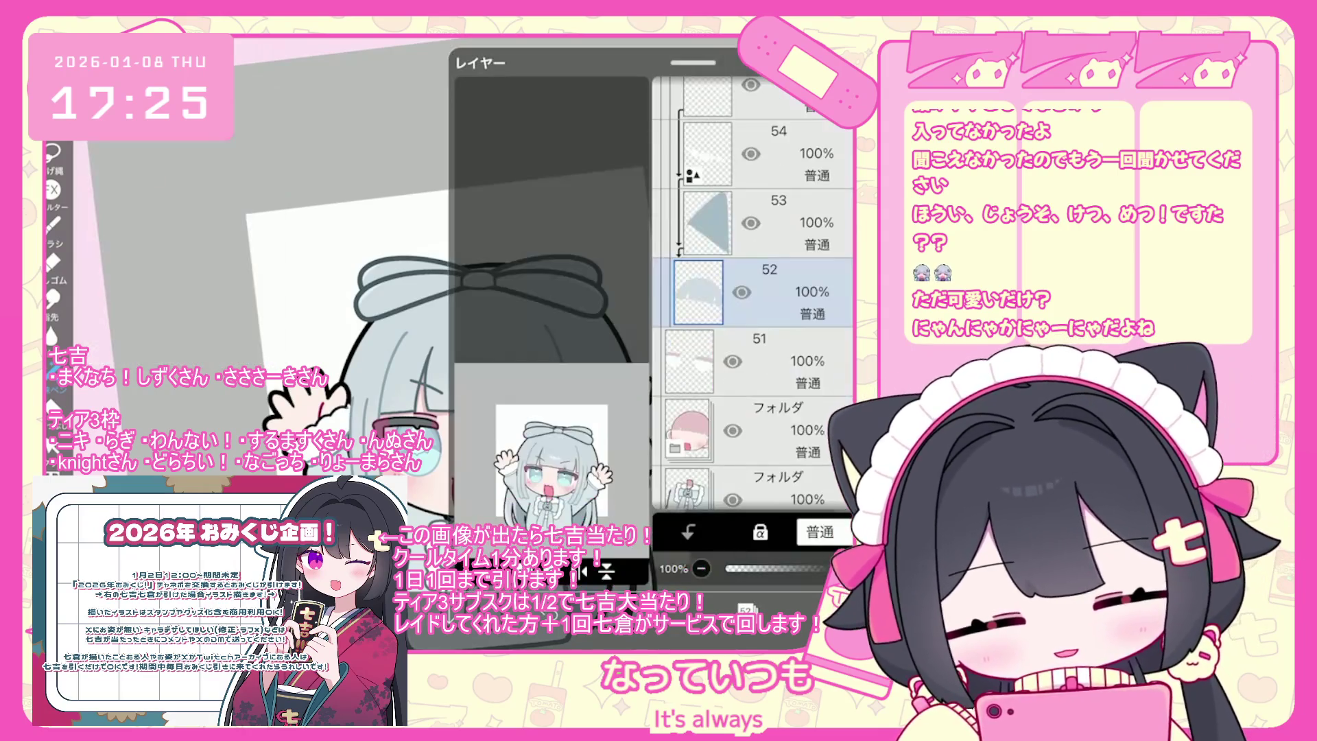
left_click(754, 355)
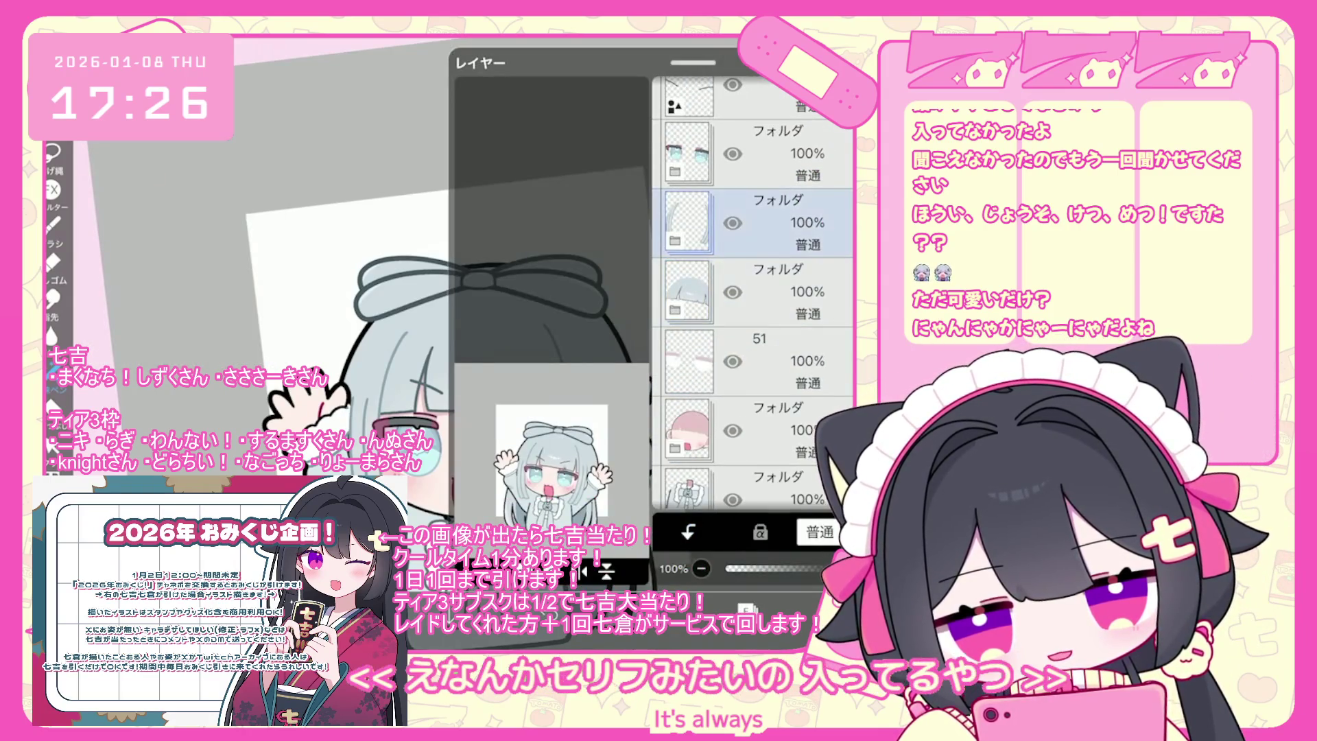
left_click(754, 360)
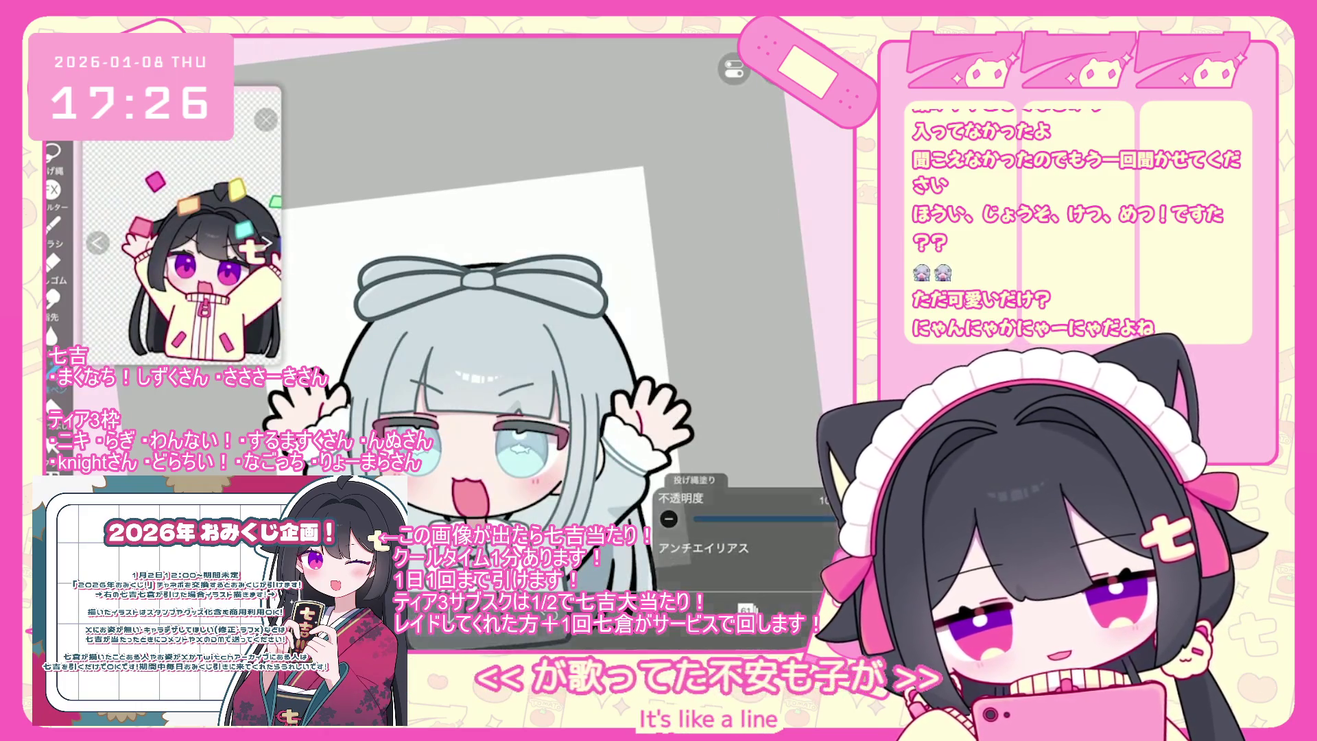
scroll(519, 397, "down", 3)
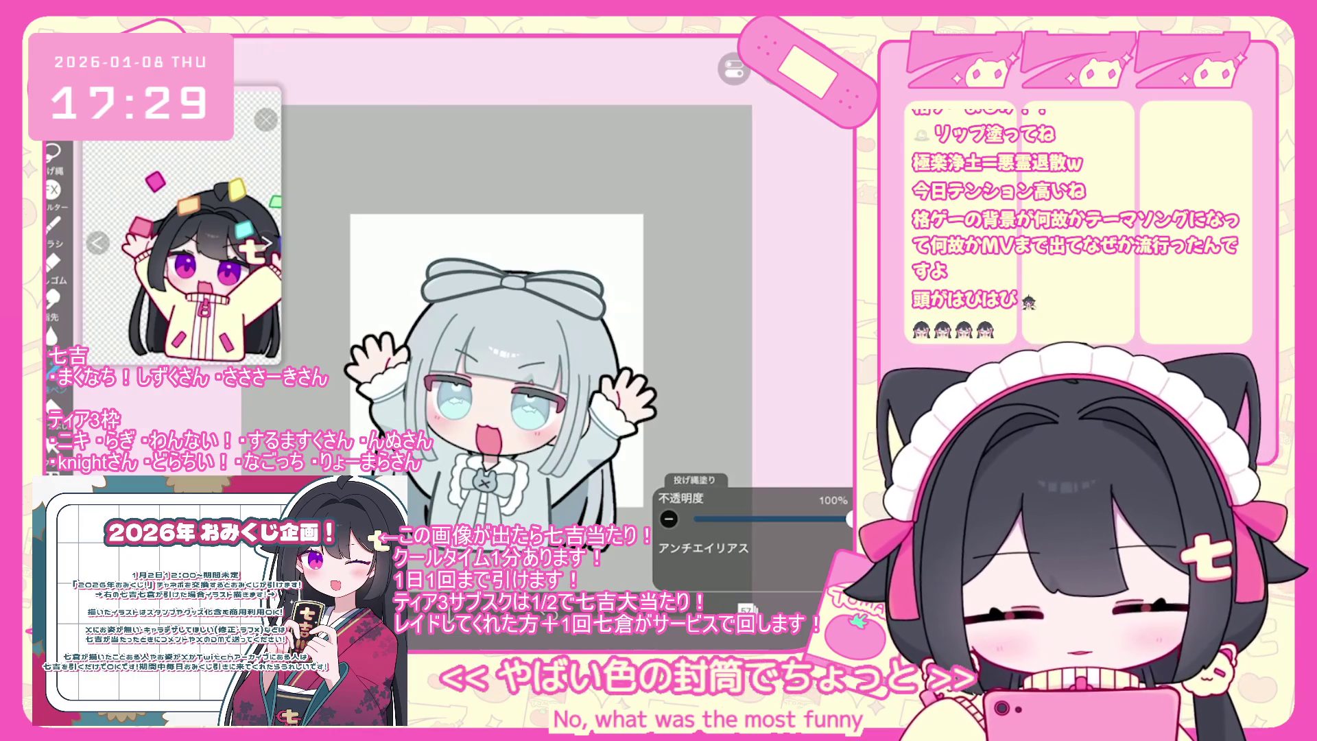
scroll(468, 354, "up", 2)
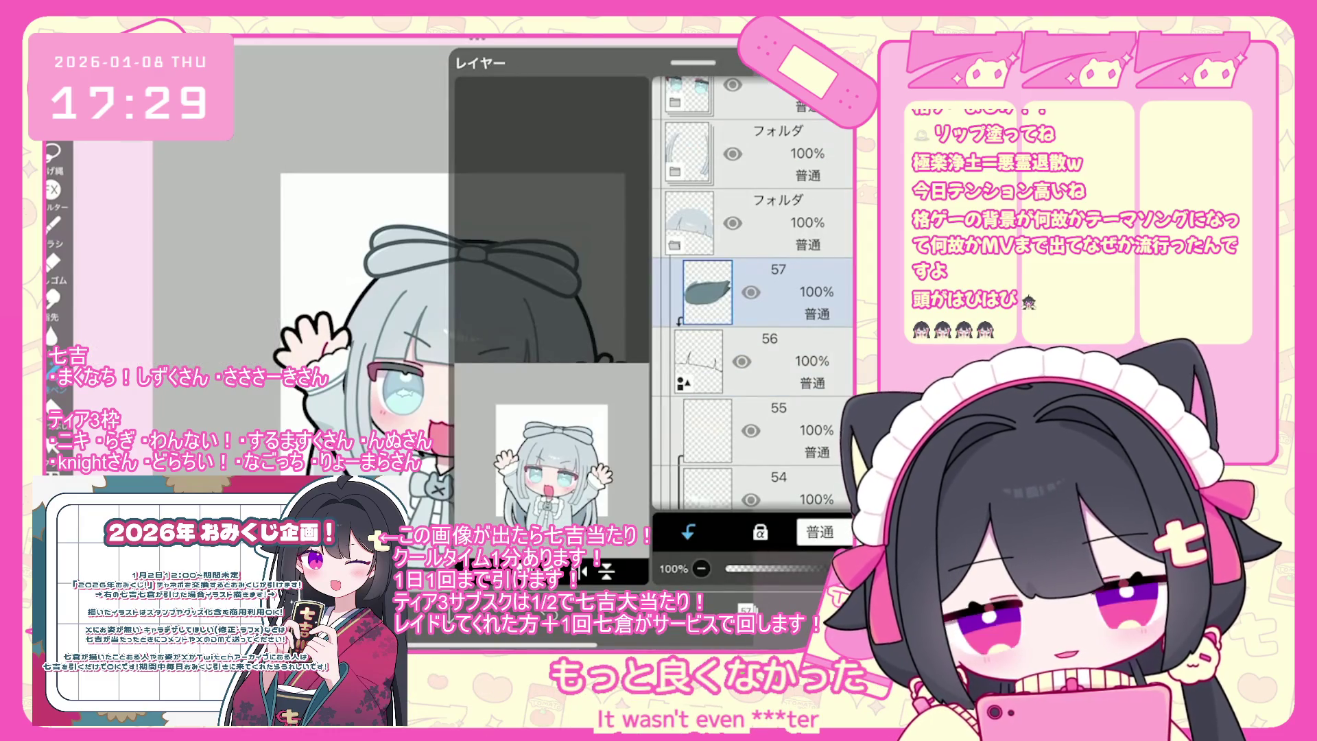
Go through the eyes folder to make layer 65 current, then zoom in on the eye.
scroll(752, 295, "up", 4)
left_click(754, 339)
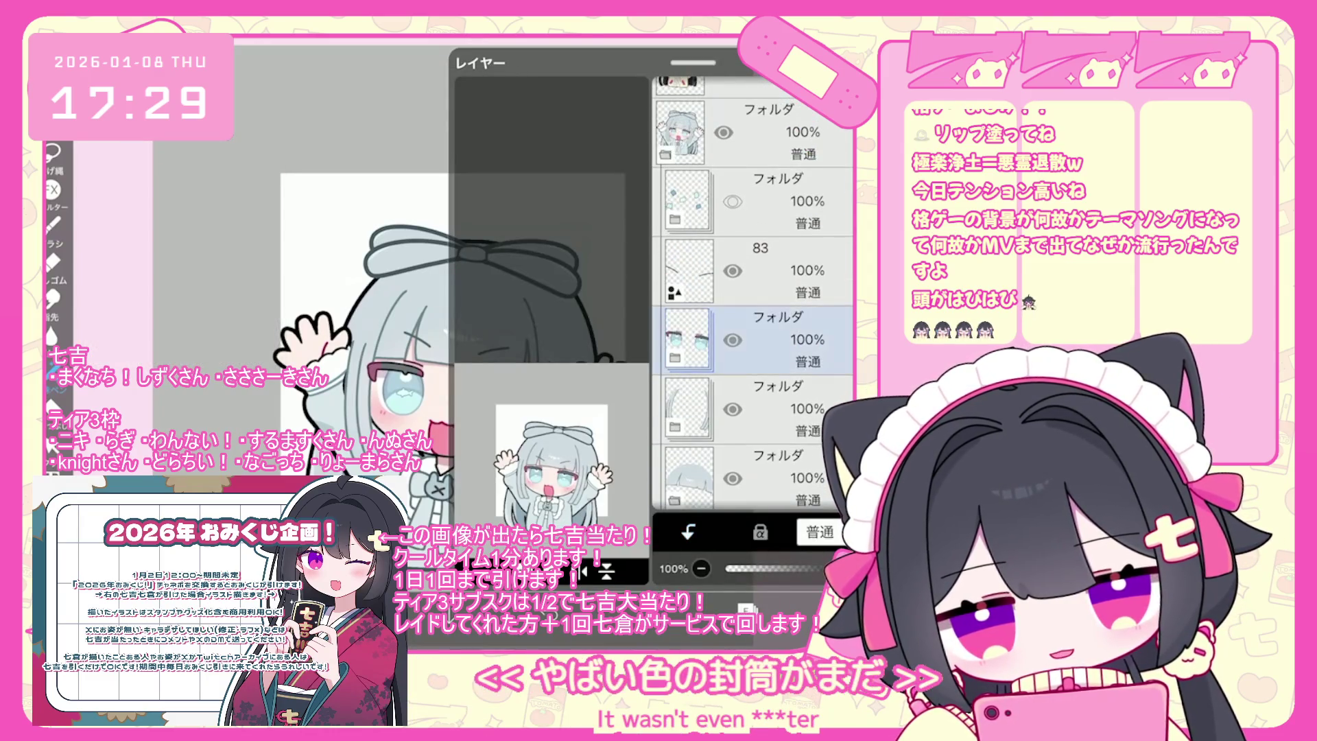
scroll(753, 295, "down", 5)
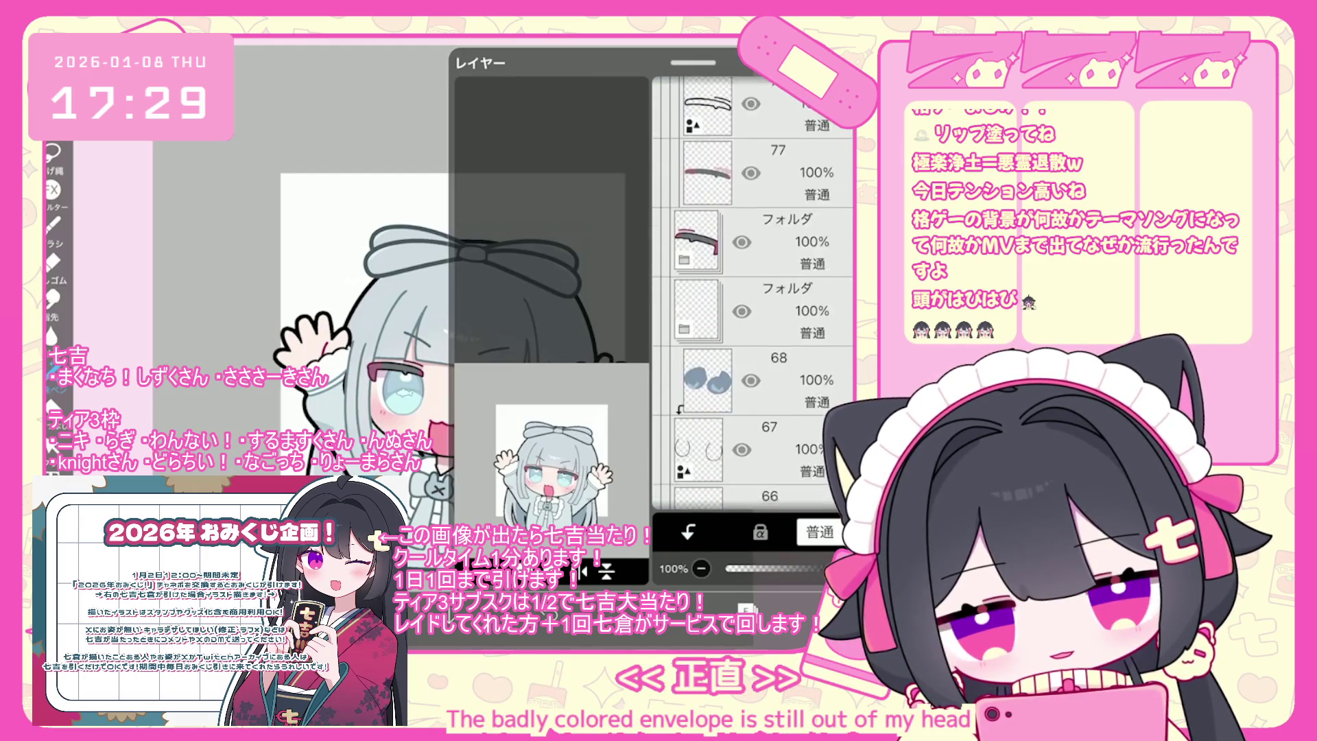
scroll(753, 295, "down", 3)
left_click(755, 400)
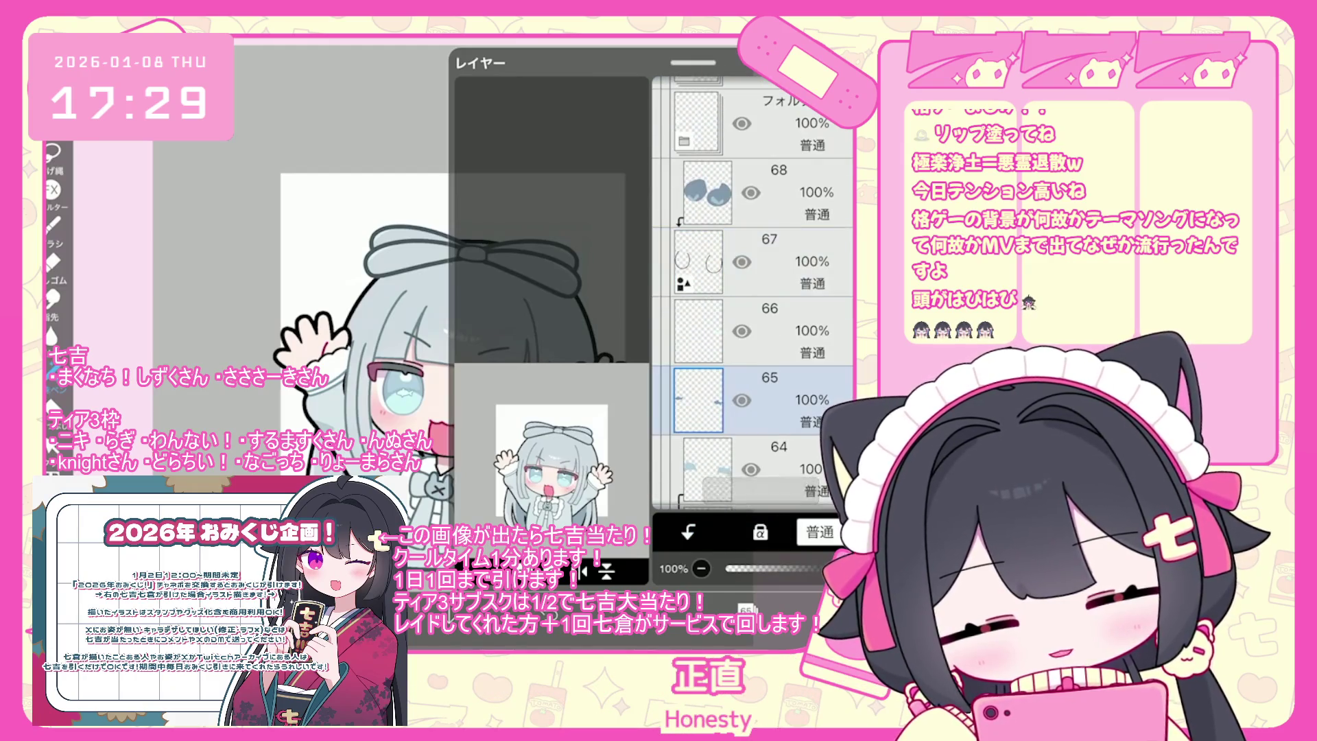
scroll(446, 329, "up", 5)
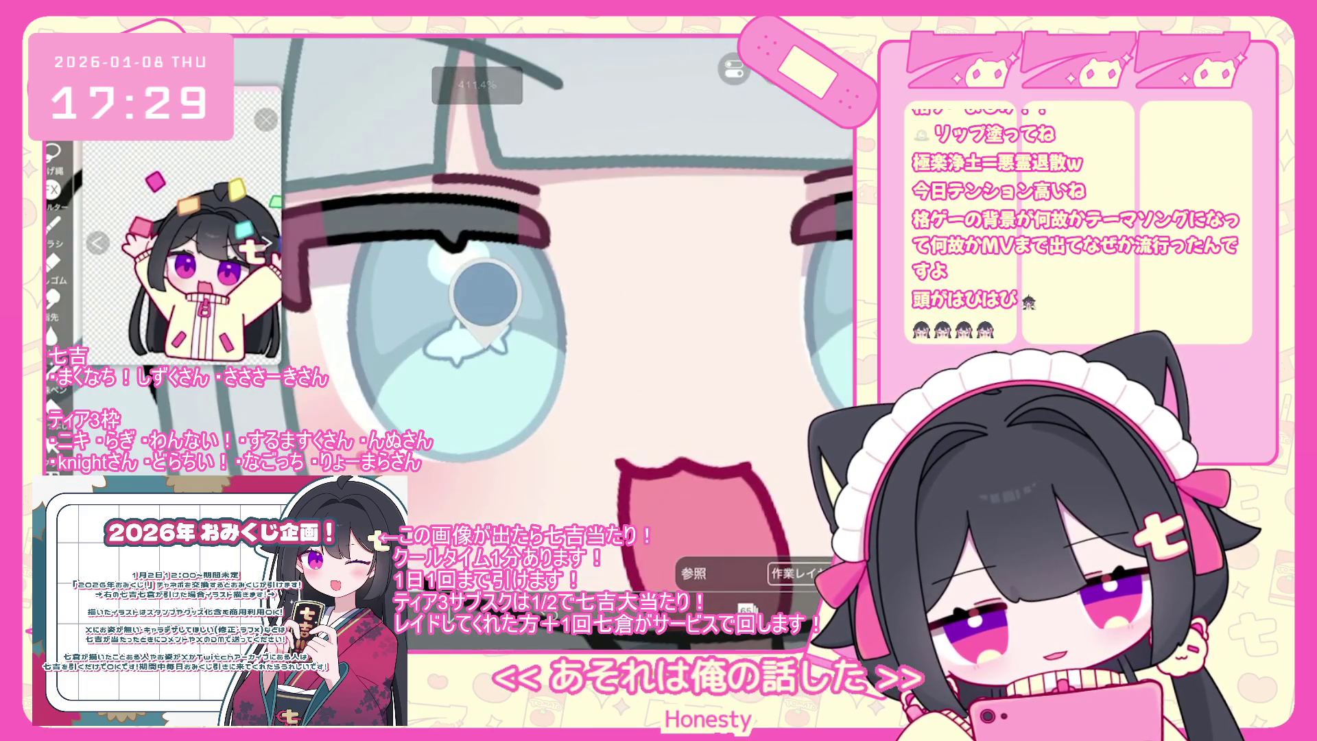
Sample the eye's blue #658BB1 as the drawing colour and zoom back out.
left_click(485, 339)
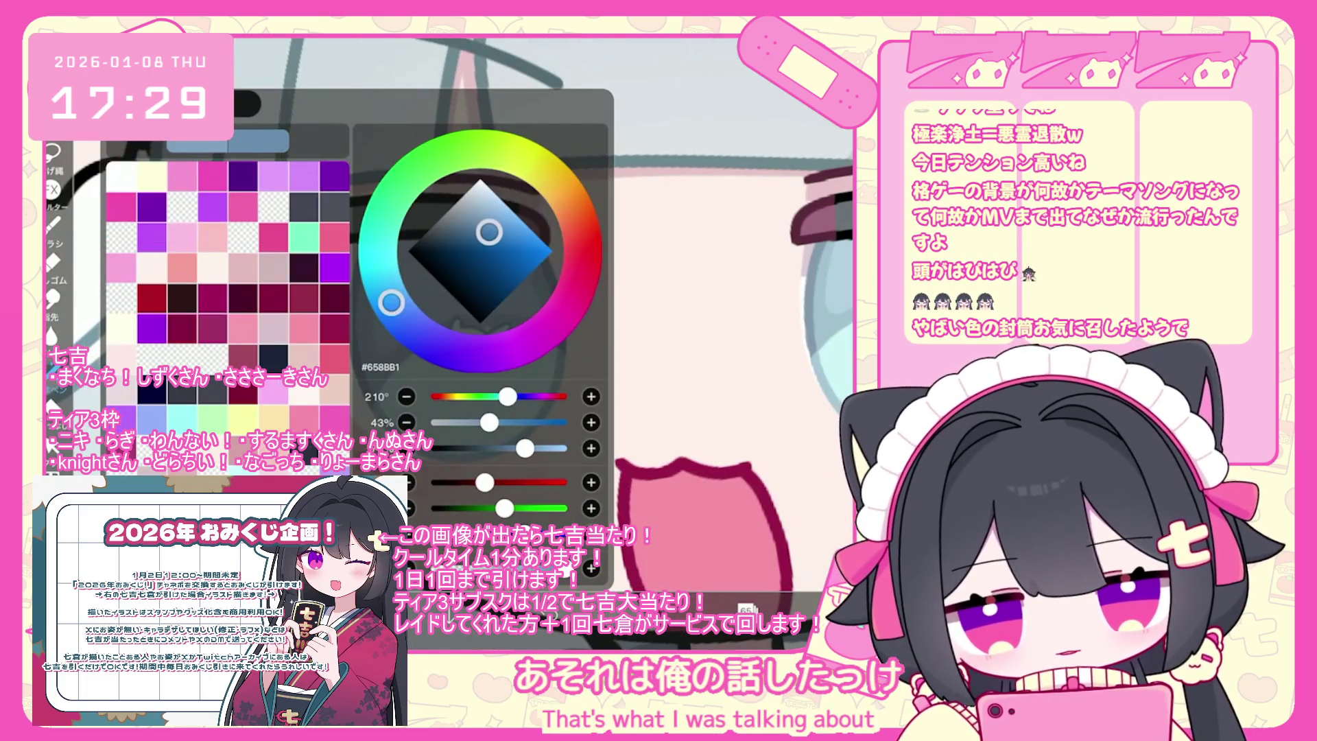
scroll(446, 329, "down", 5)
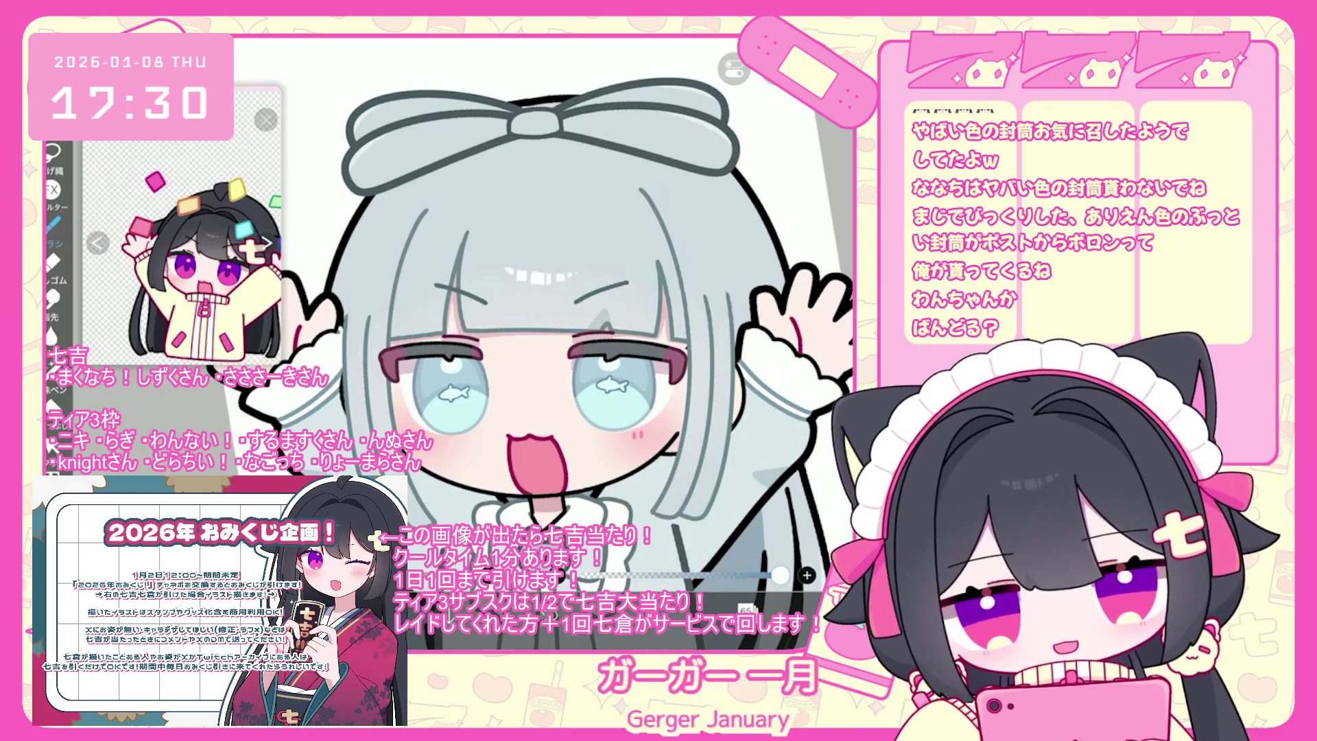
scroll(549, 322, "down", 5)
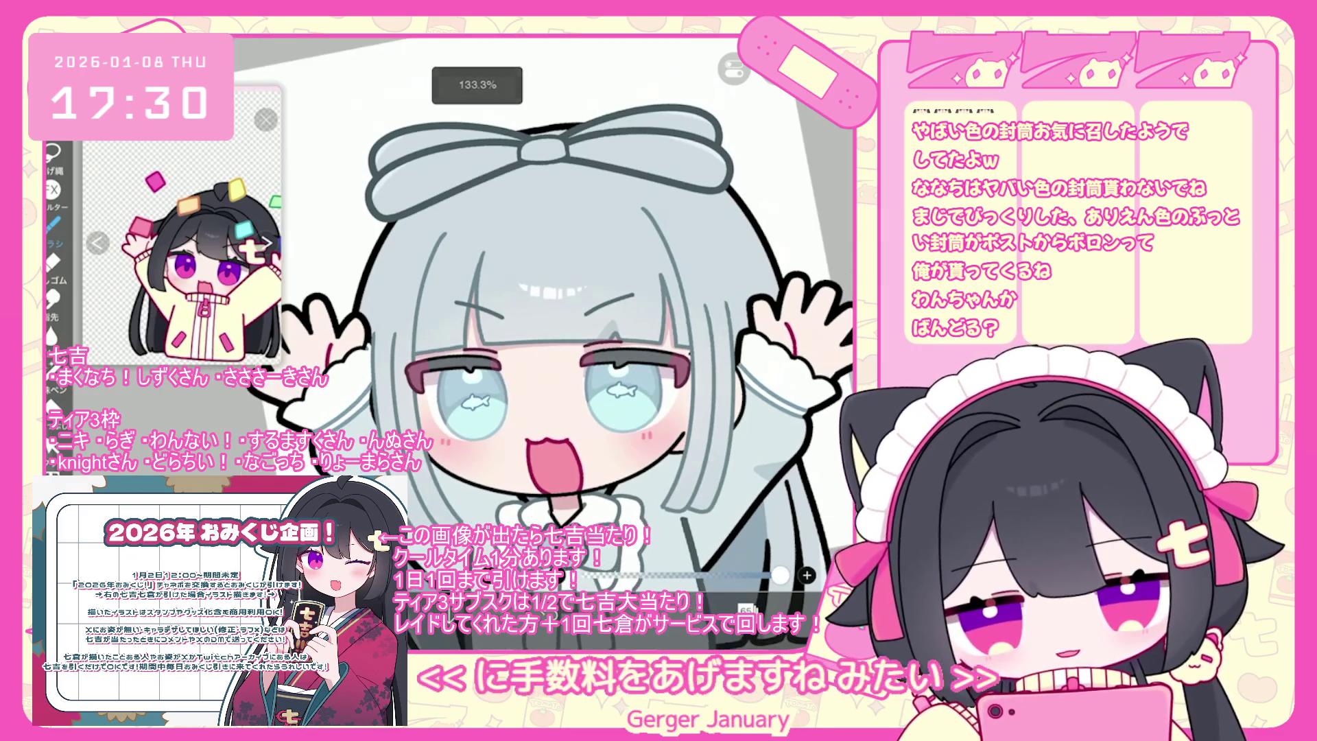
scroll(720, 412, "up", 3)
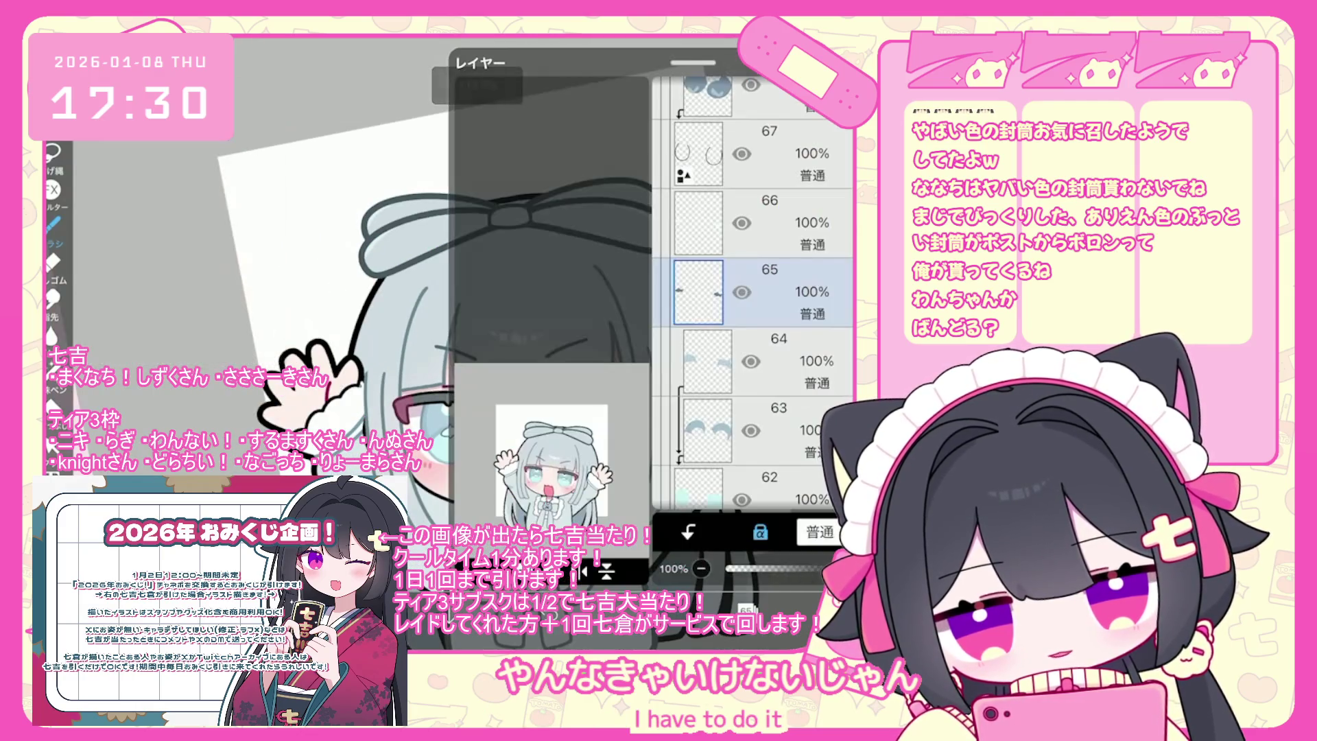
Add a new folder above layer 66 in the layer stack.
left_click(734, 491)
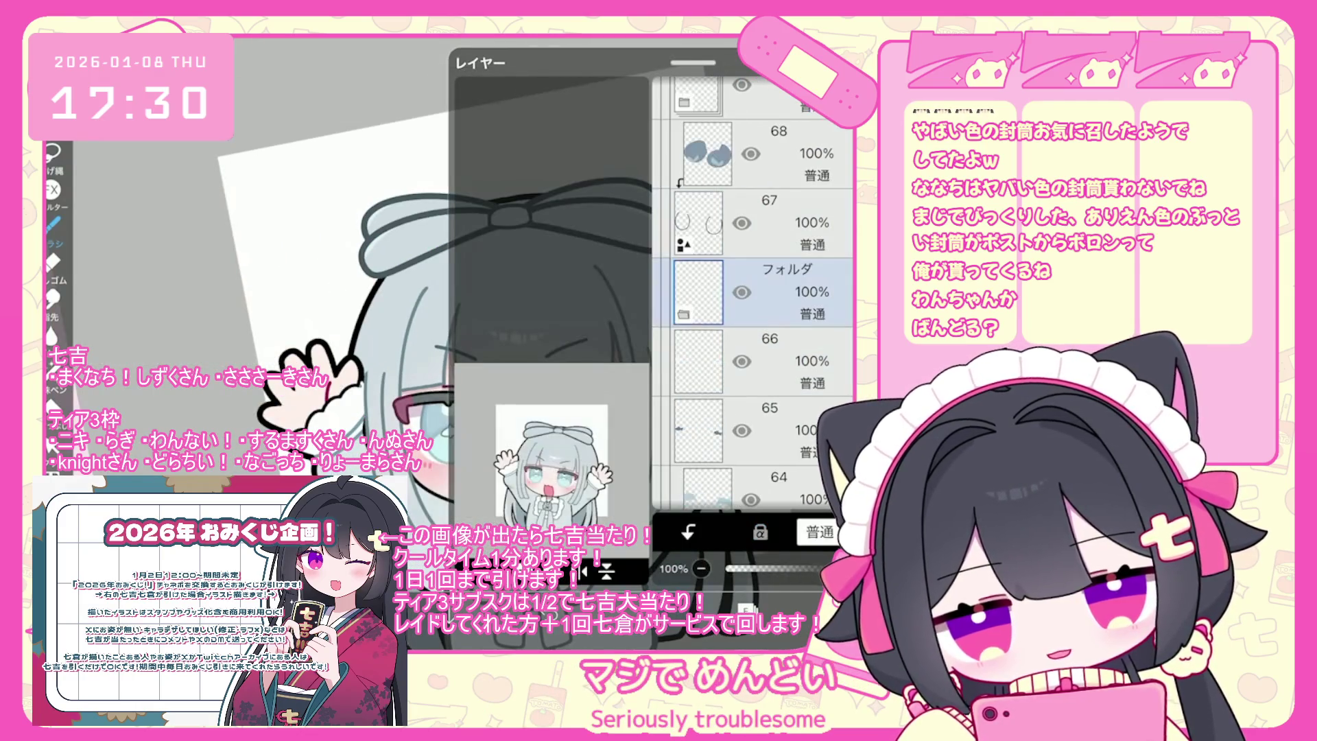
left_click(706, 427)
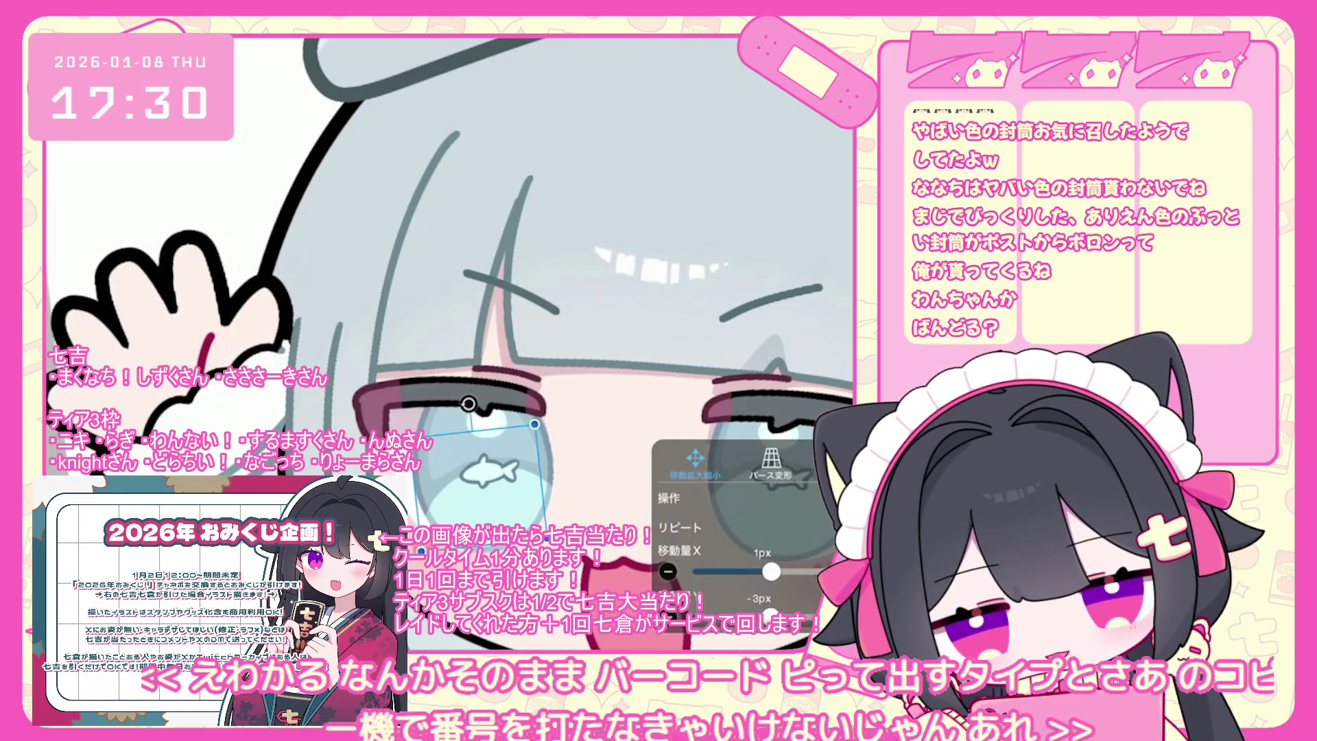
scroll(534, 308, "down", 5)
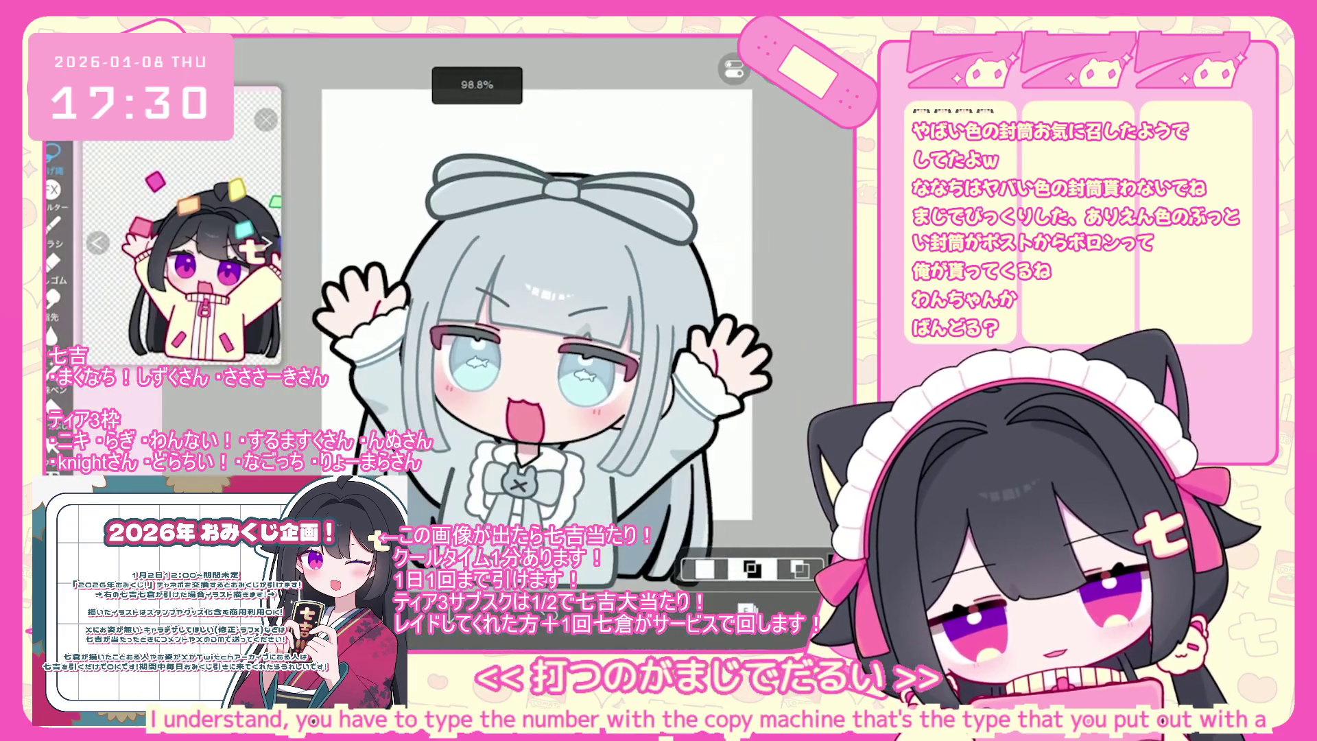
scroll(535, 309, "up", 3)
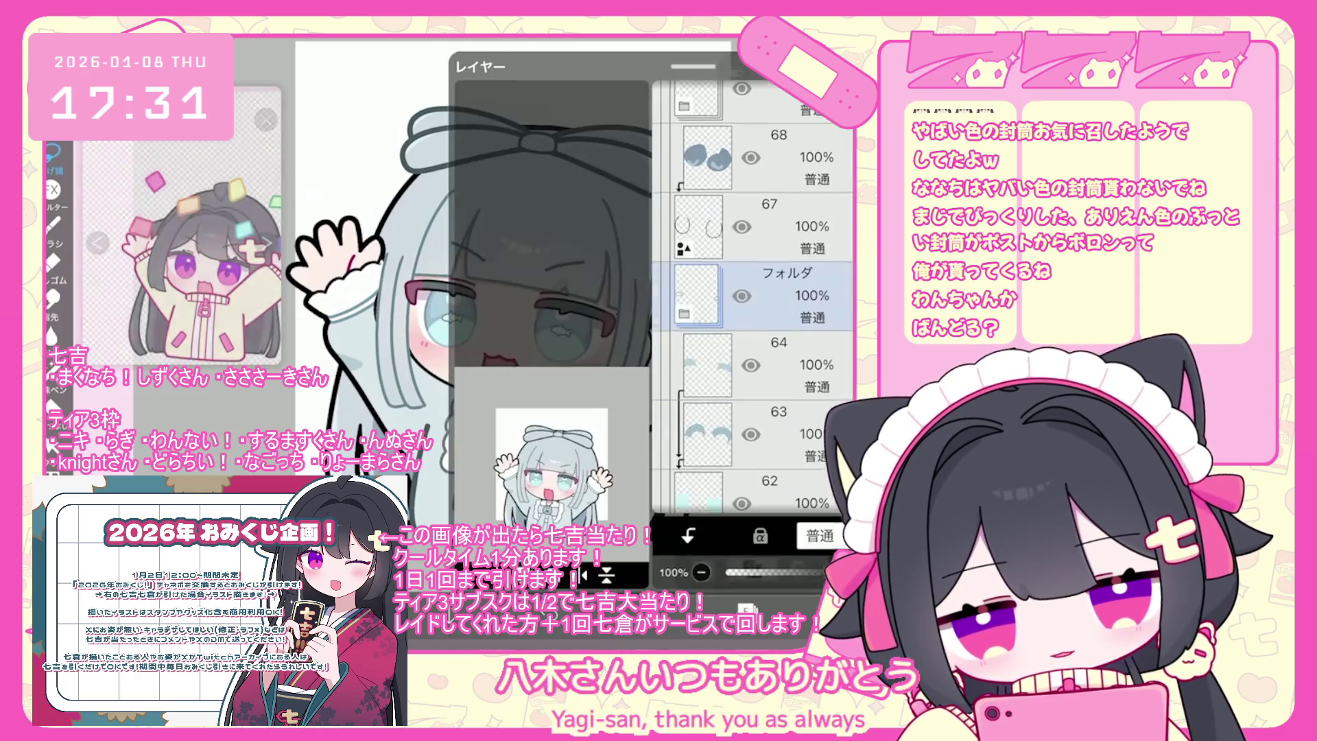
scroll(752, 295, "down", 5)
scroll(753, 295, "down", 10)
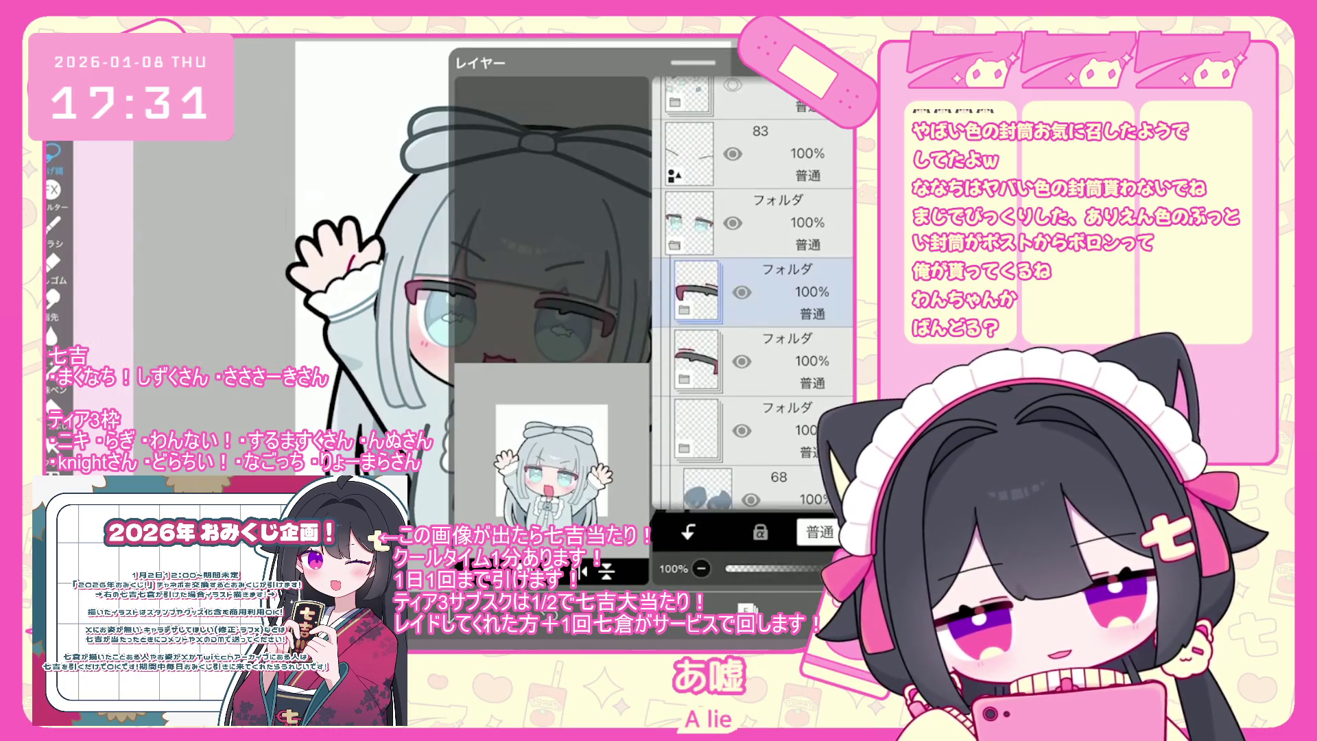
scroll(752, 295, "down", 5)
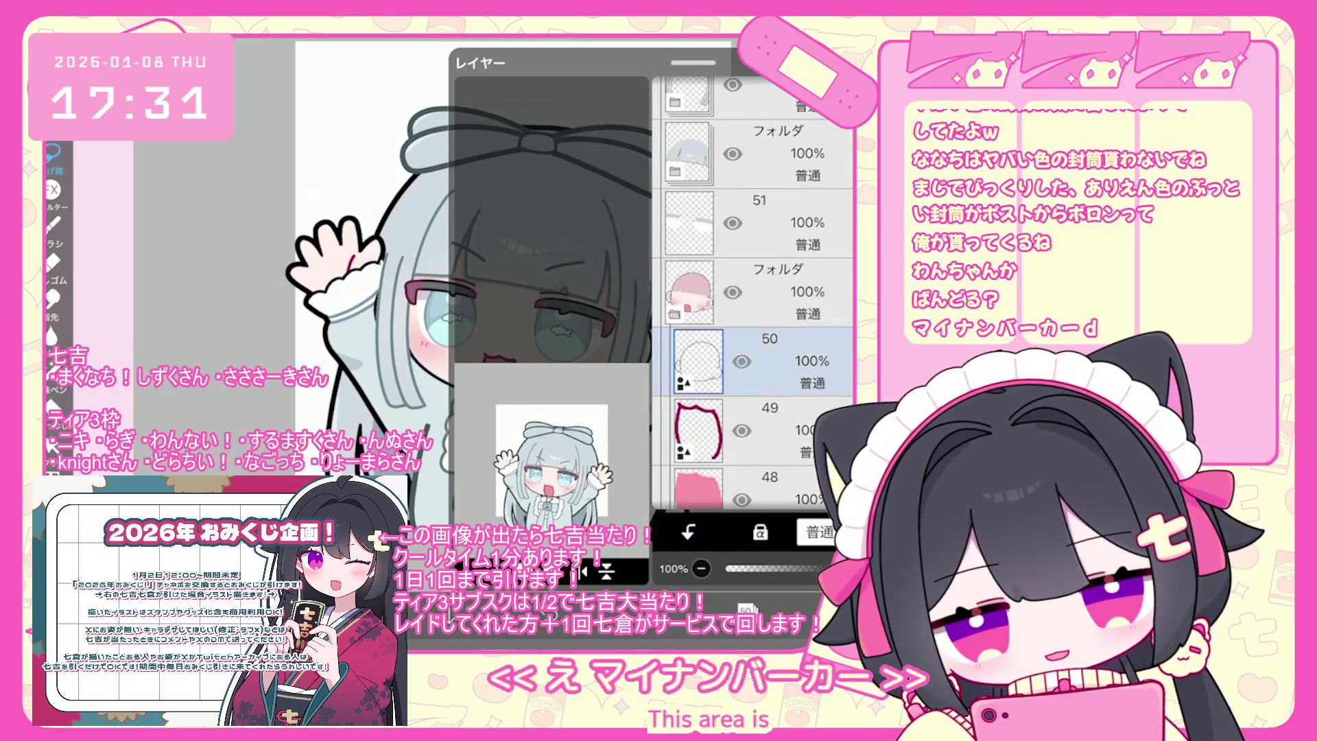
Move layer 51 below the pink folder and clip it onto layer 50.
left_click_drag(836, 223, 836, 292)
left_click(688, 532)
scroll(752, 295, "up", 4)
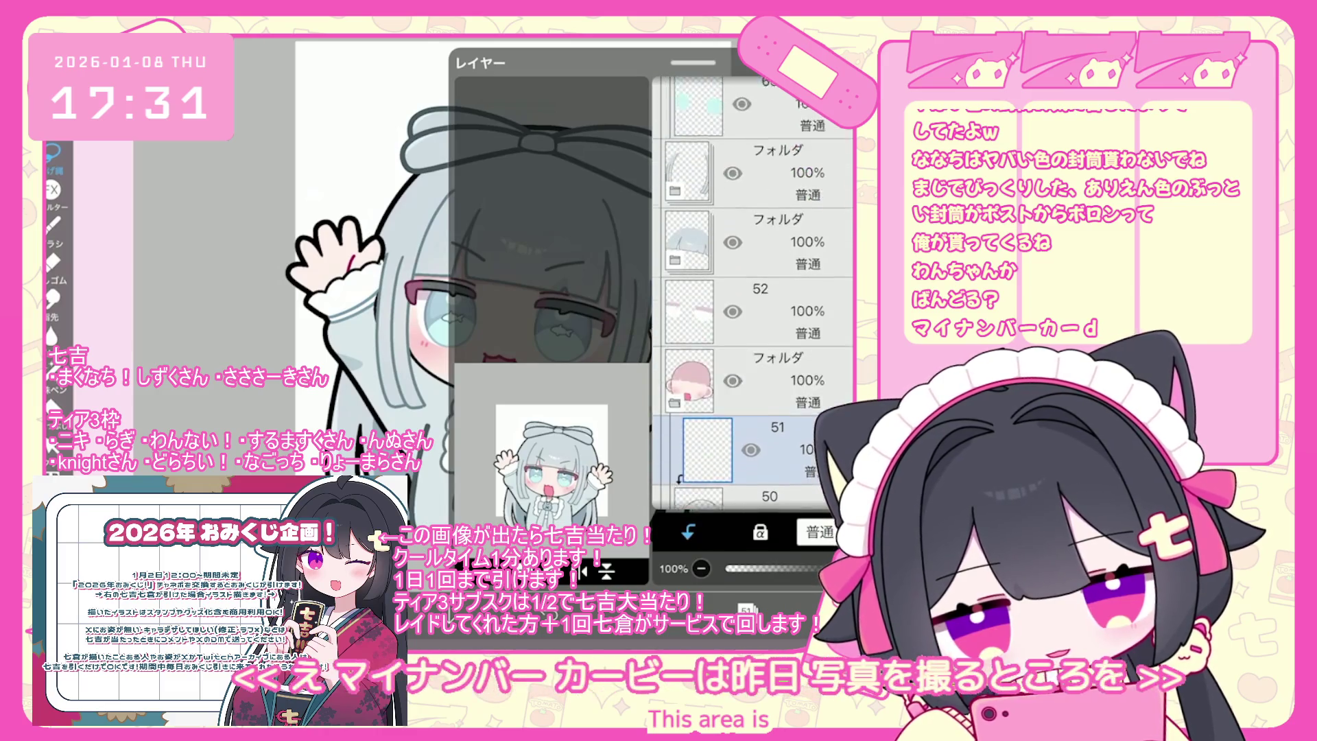
Shift the chosen folder's contents slightly and tilt them 6°.
left_click(775, 332)
scroll(752, 295, "up", 5)
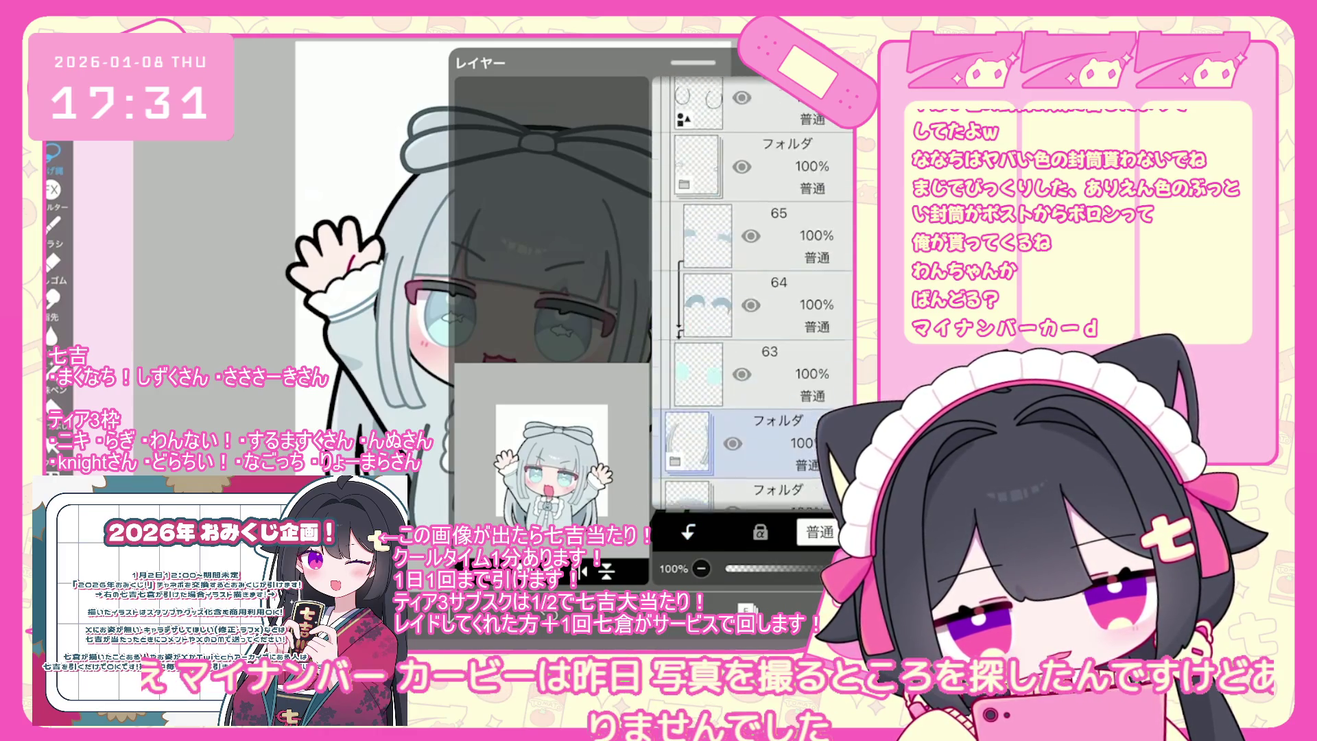
scroll(752, 295, "down", 5)
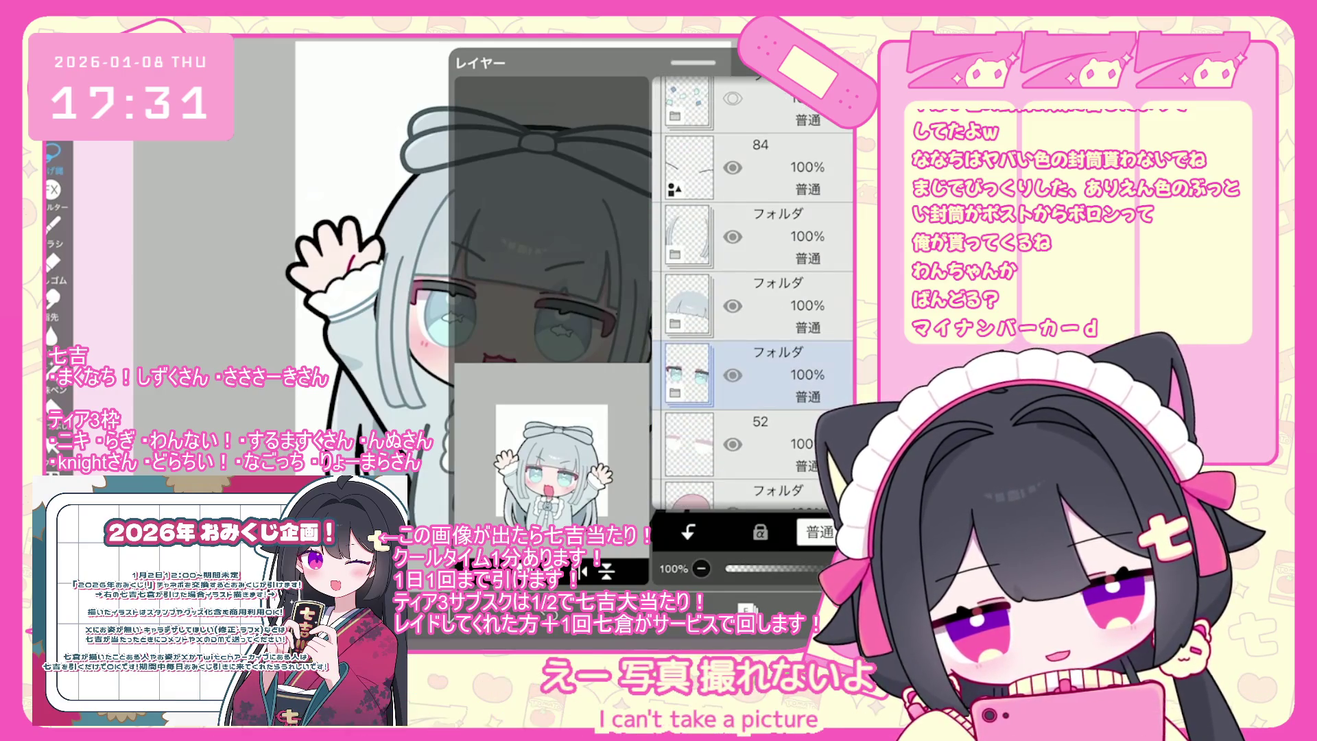
left_click(754, 236)
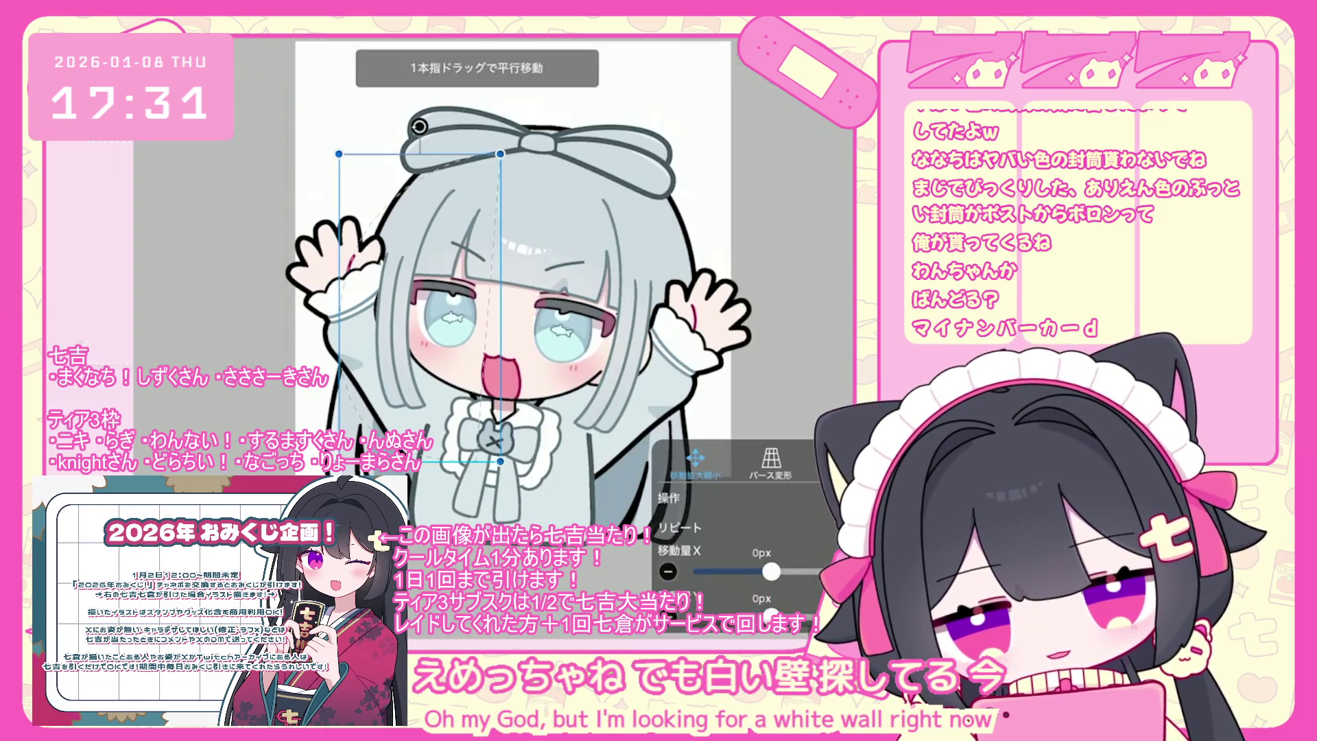
left_click_drag(426, 302, 424, 315)
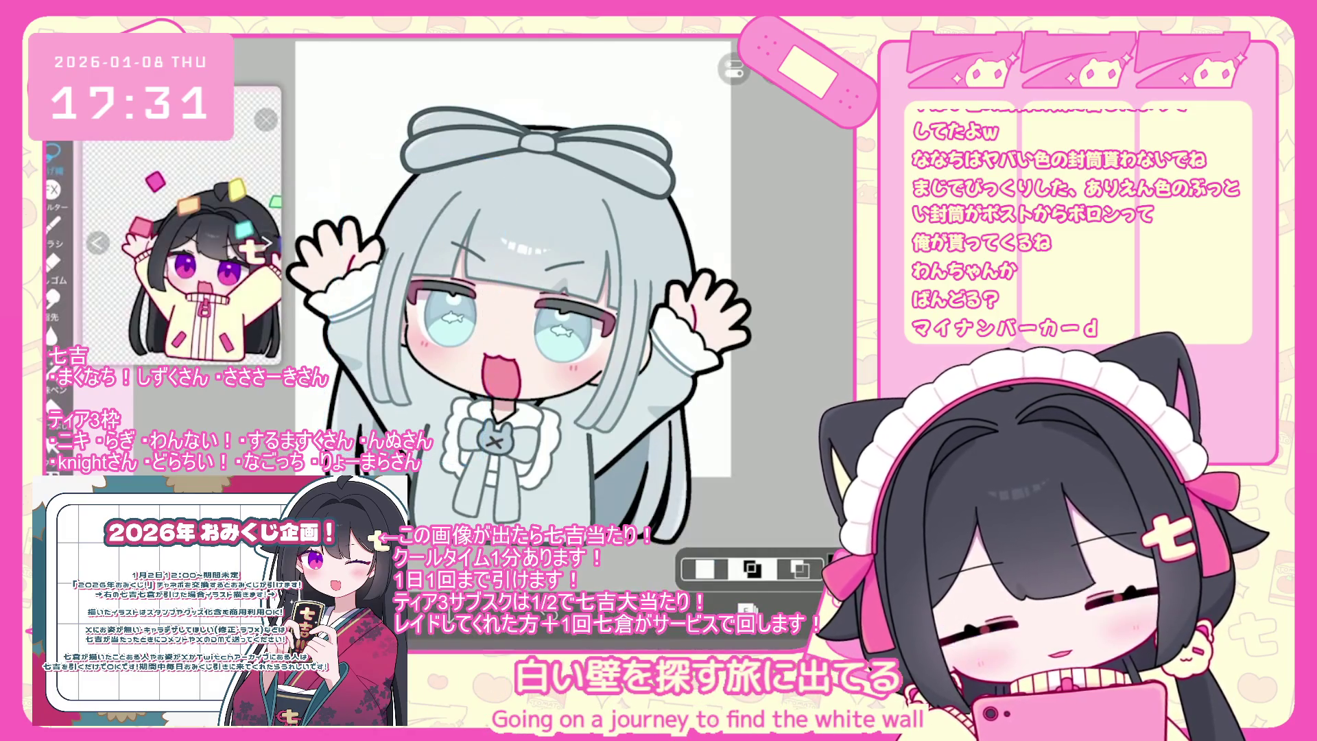
On another layer, fill dark red along the eye's edge and mouth.
scroll(754, 294, "down", 4)
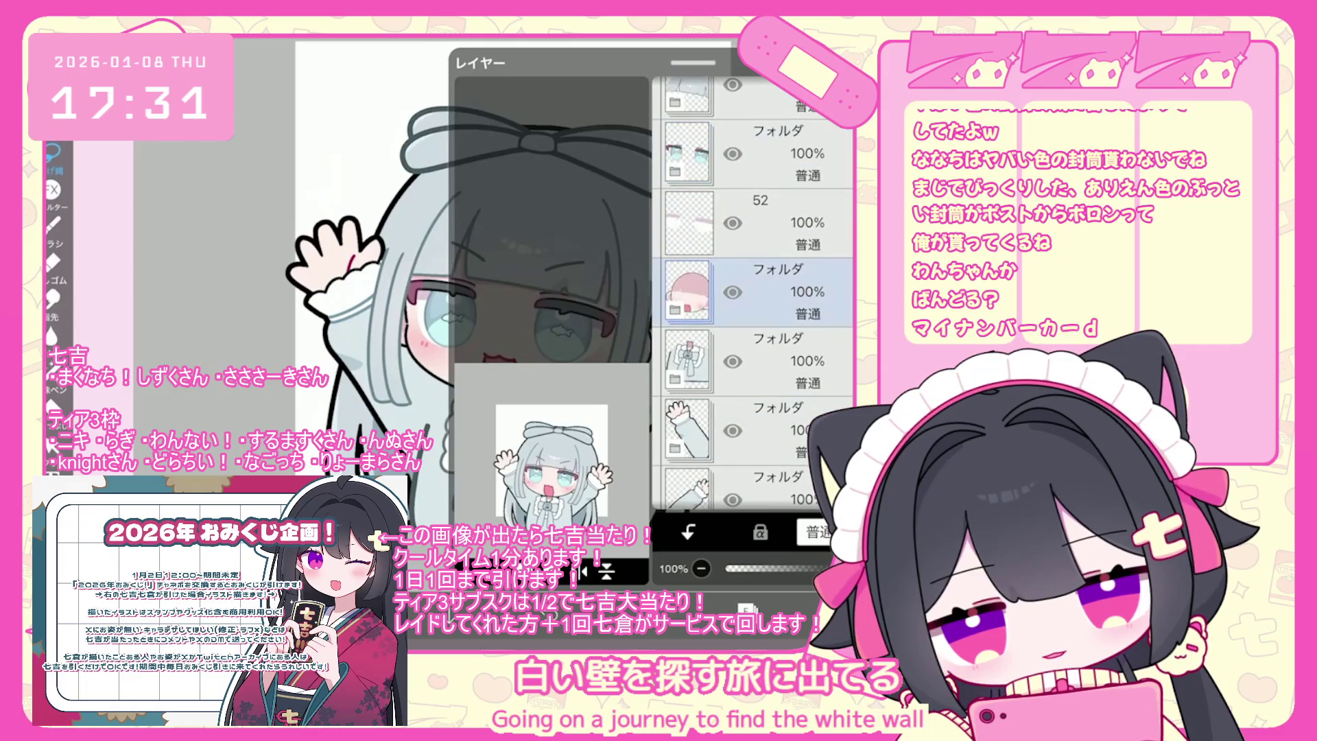
left_click(755, 361)
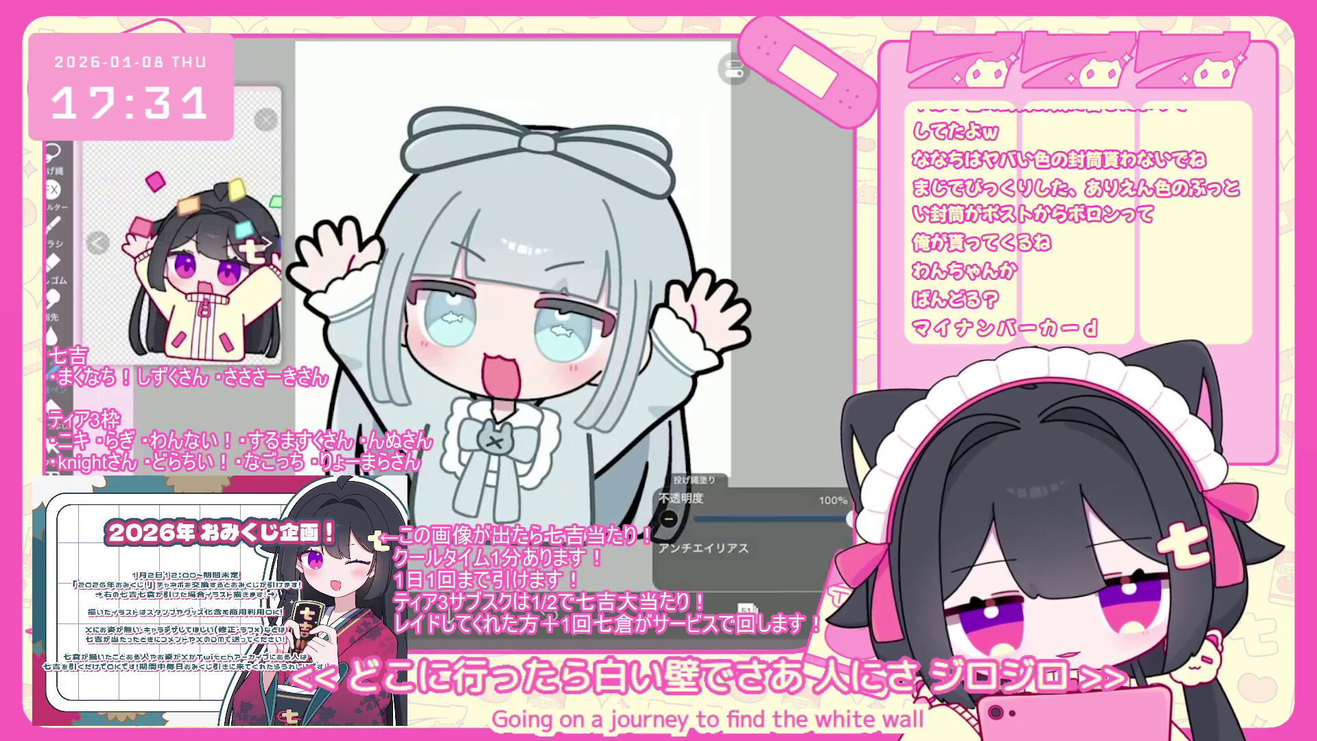
scroll(562, 308, "up", 5)
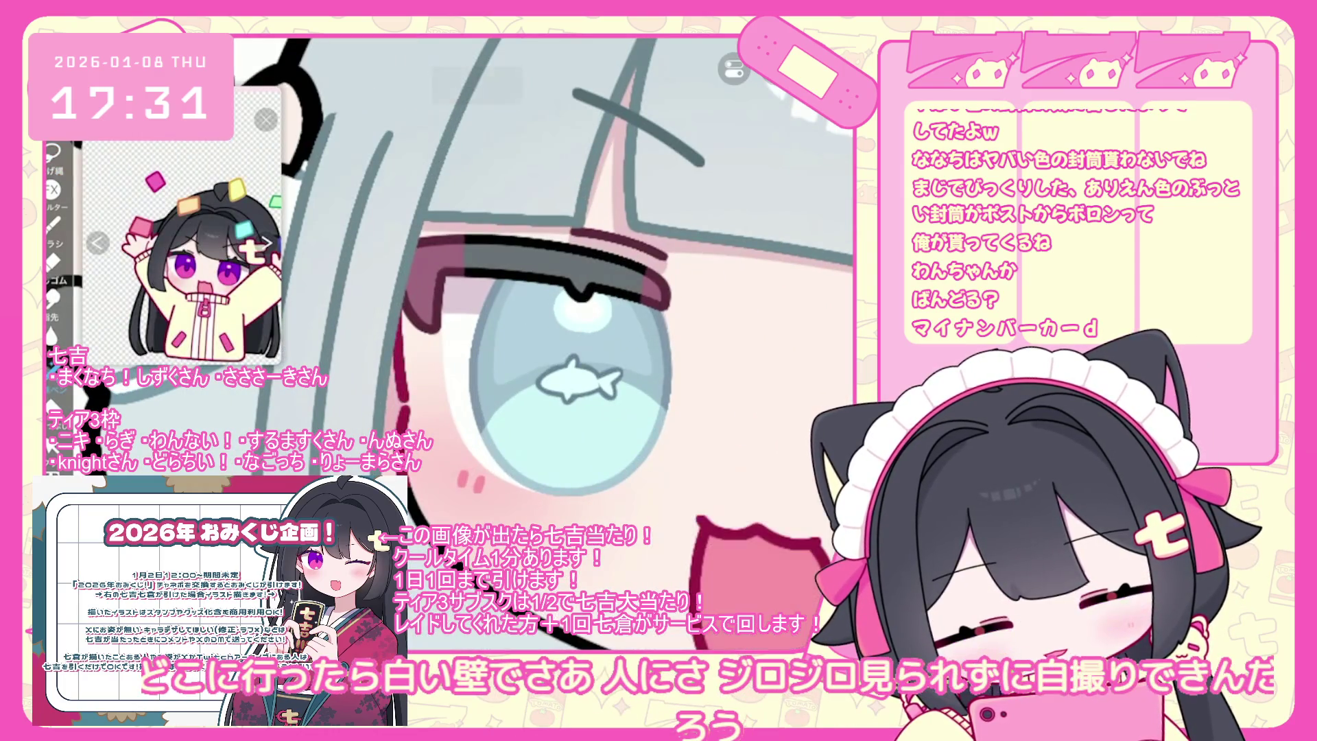
left_click_drag(401, 343, 699, 638)
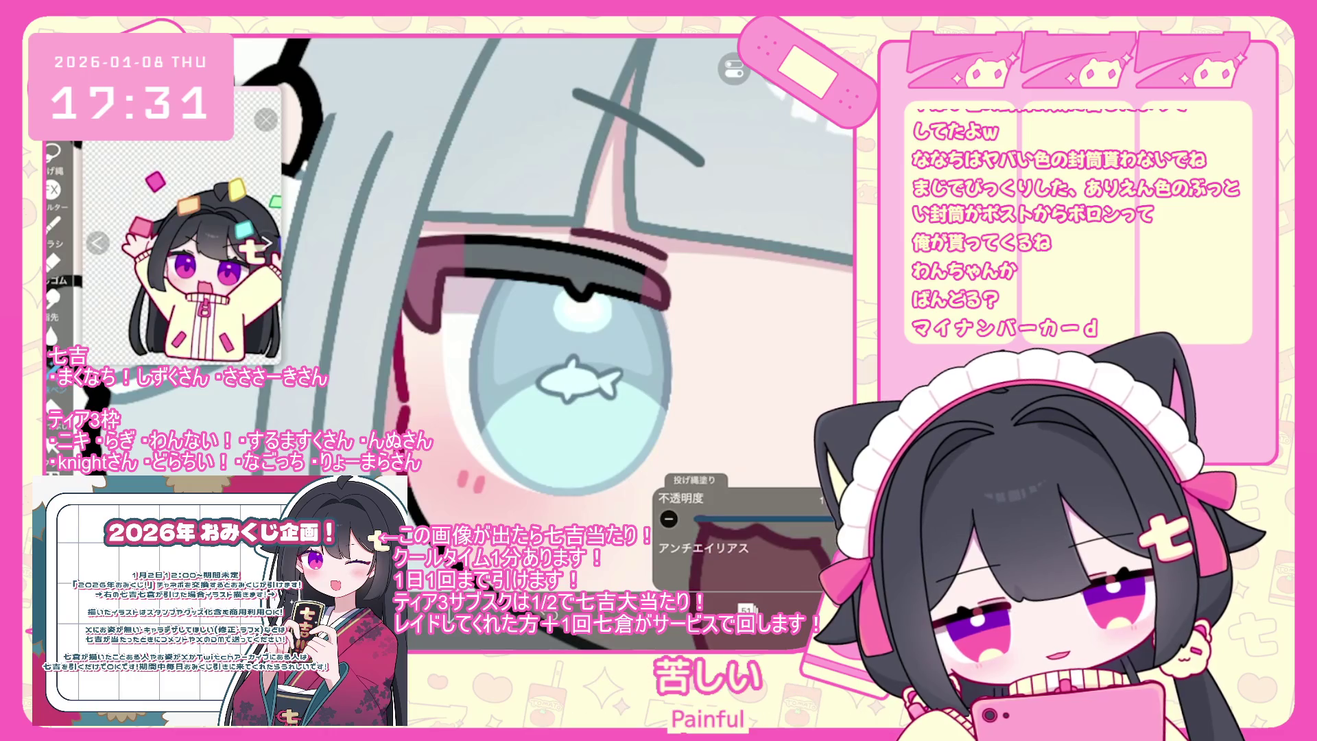
Switch to layer 51 and redo the fish-shaped highlight fill inside the eye.
left_click(745, 609)
scroll(754, 294, "up", 3)
left_click(689, 298)
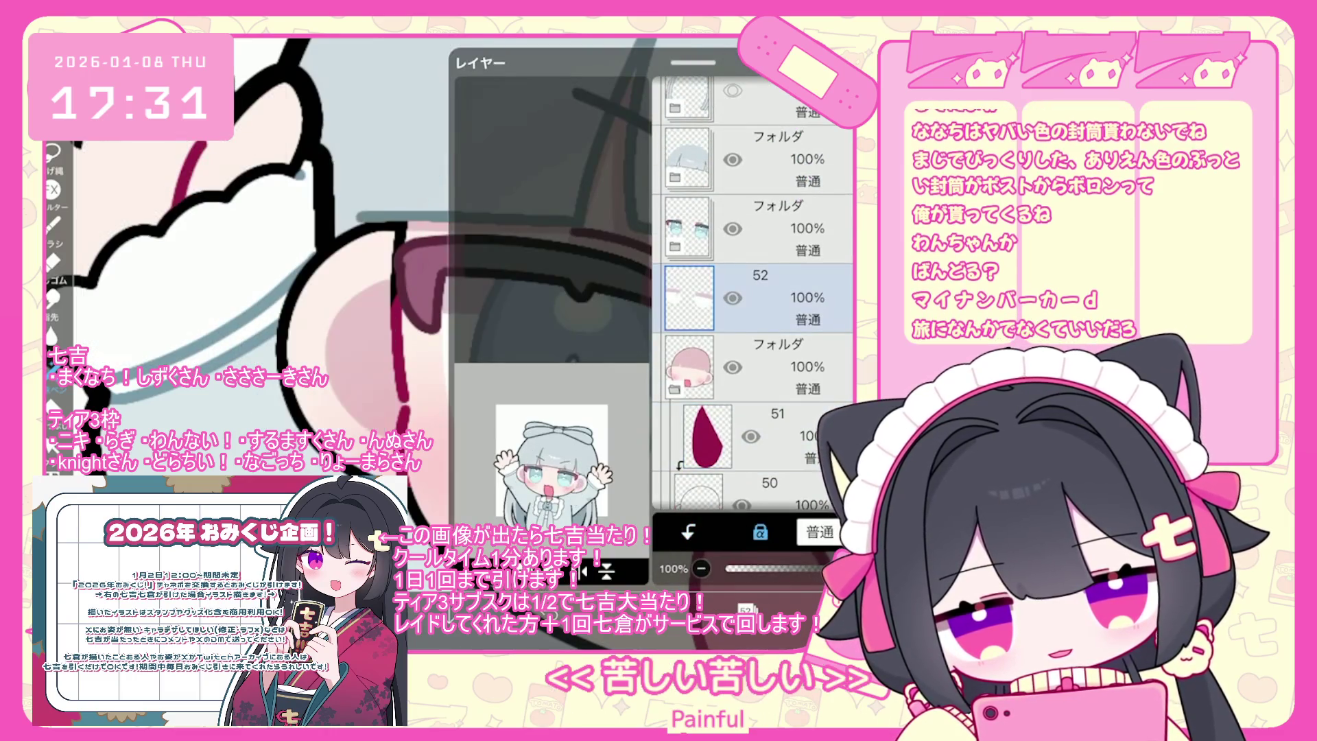
left_click(754, 436)
left_click(745, 609)
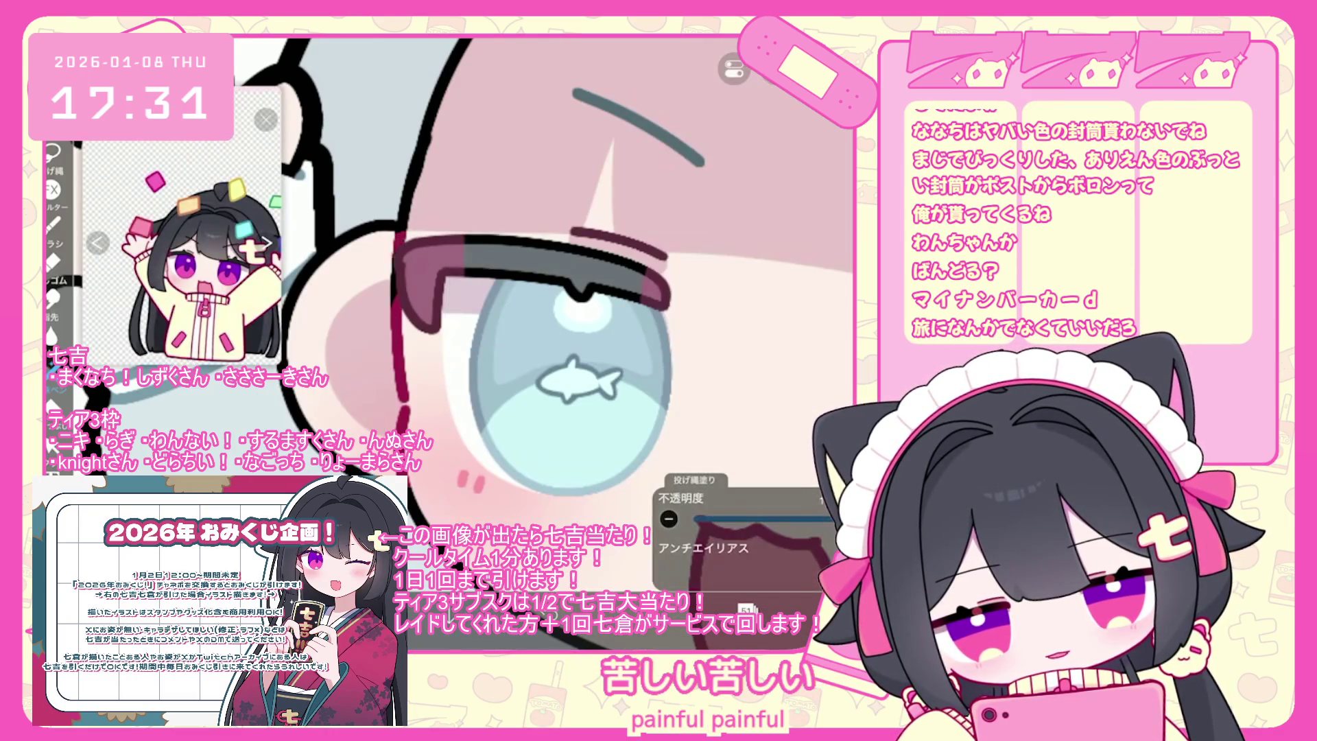
scroll(473, 316, "down", 5)
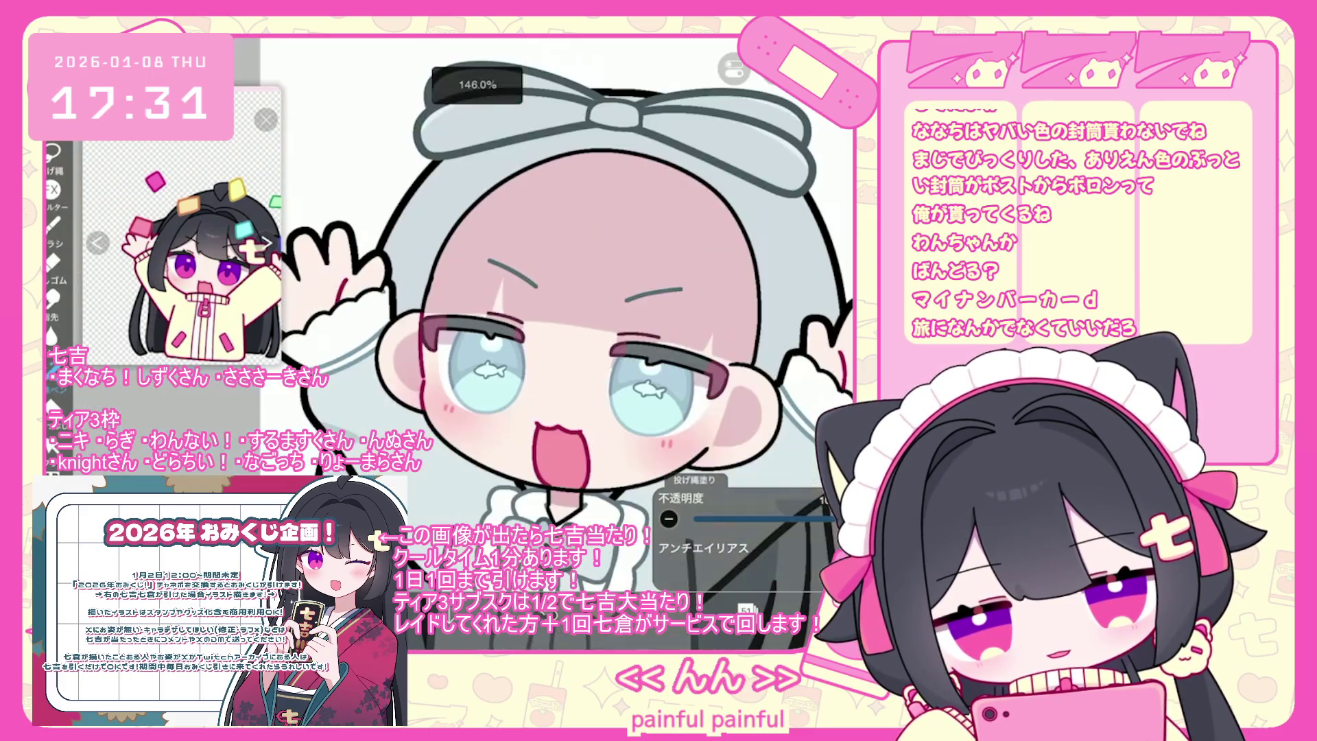
scroll(473, 316, "up", 5)
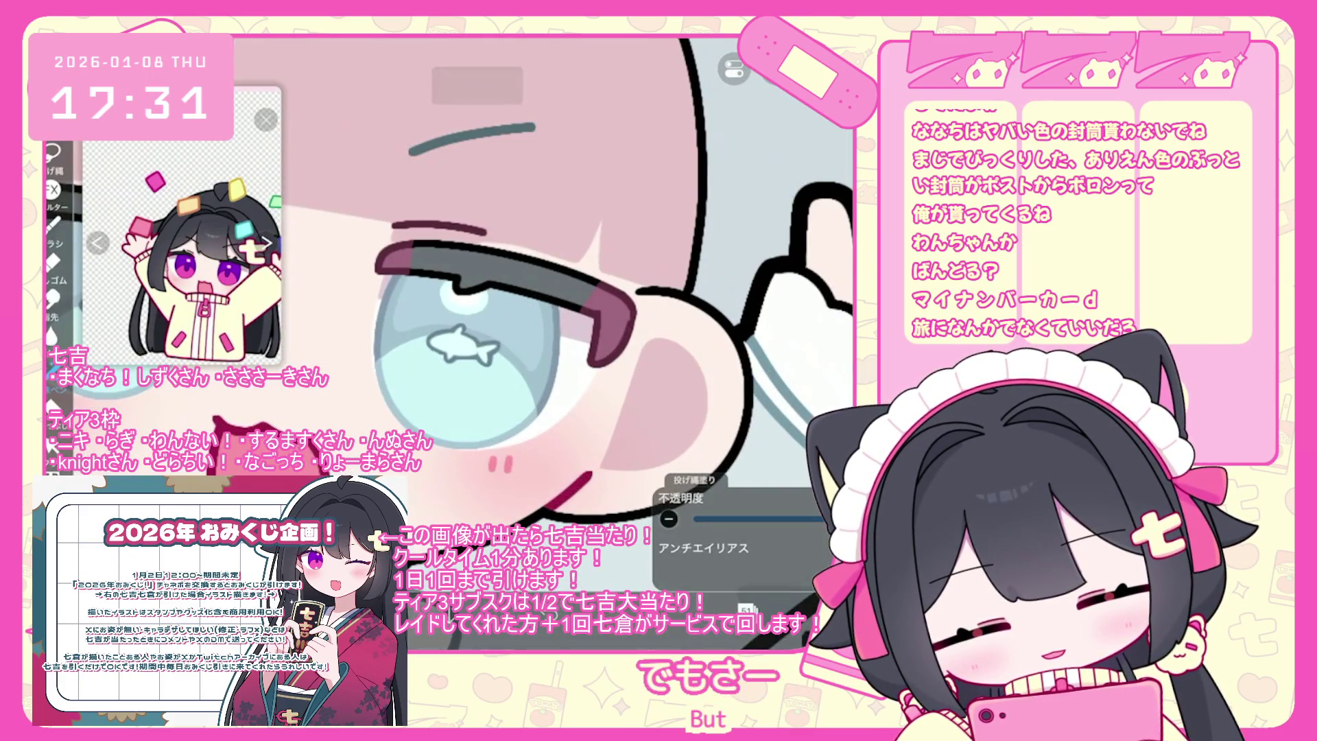
key("ctrl+shift+z")
Select the folder holding the eye artwork in the layer list.
scroll(583, 288, "down", 1)
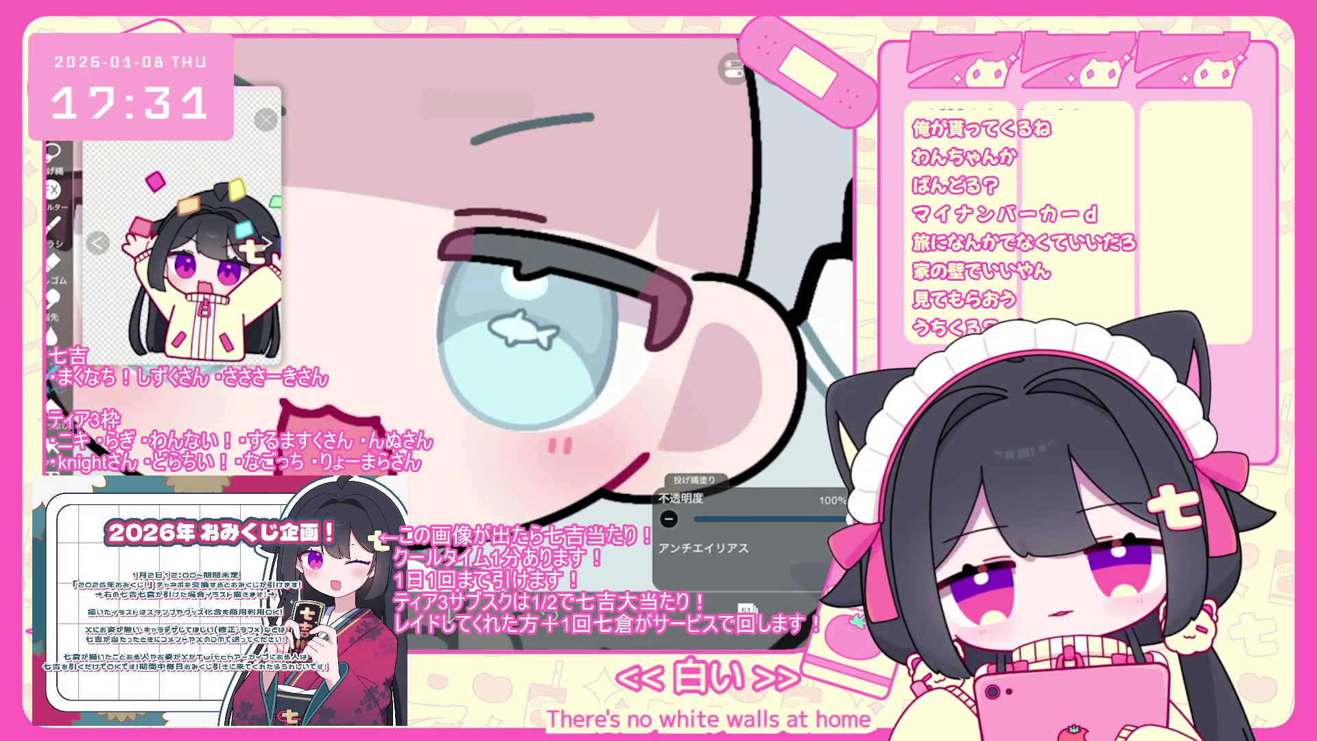
scroll(459, 281, "up", 1)
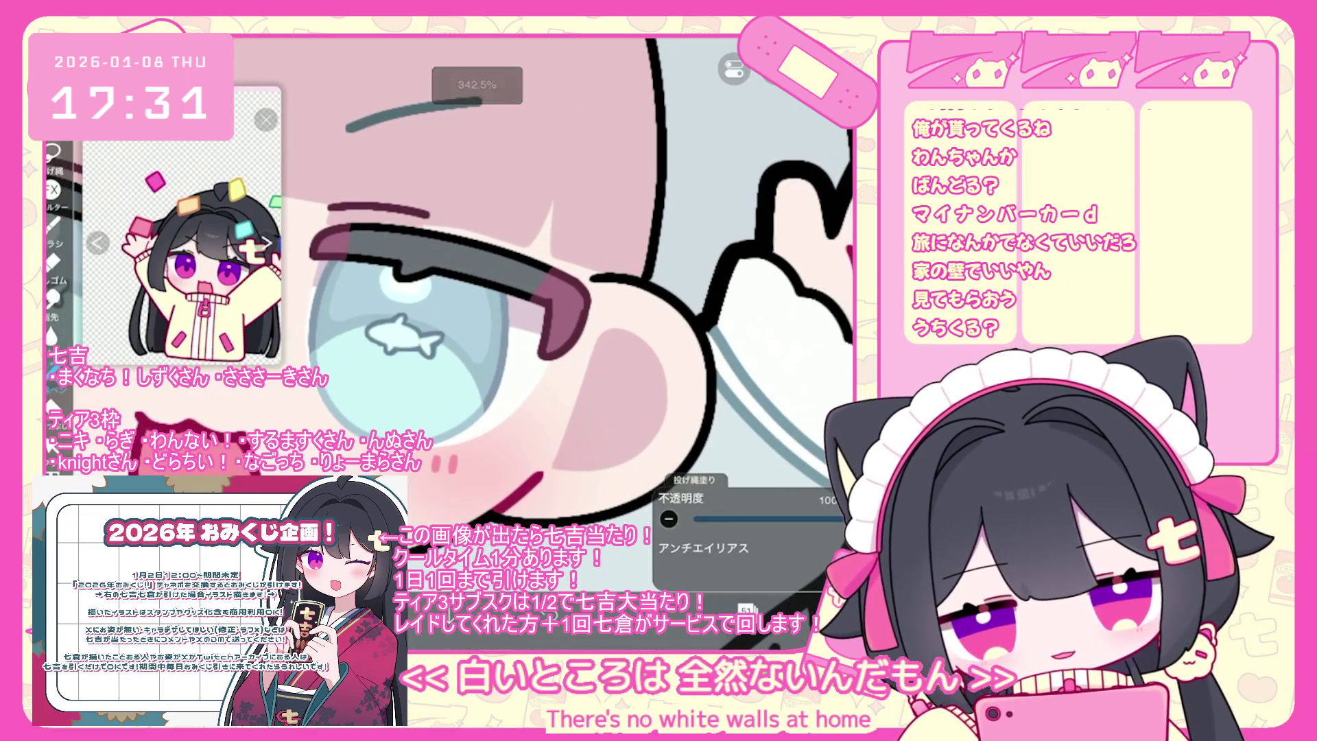
scroll(453, 309, "down", 5)
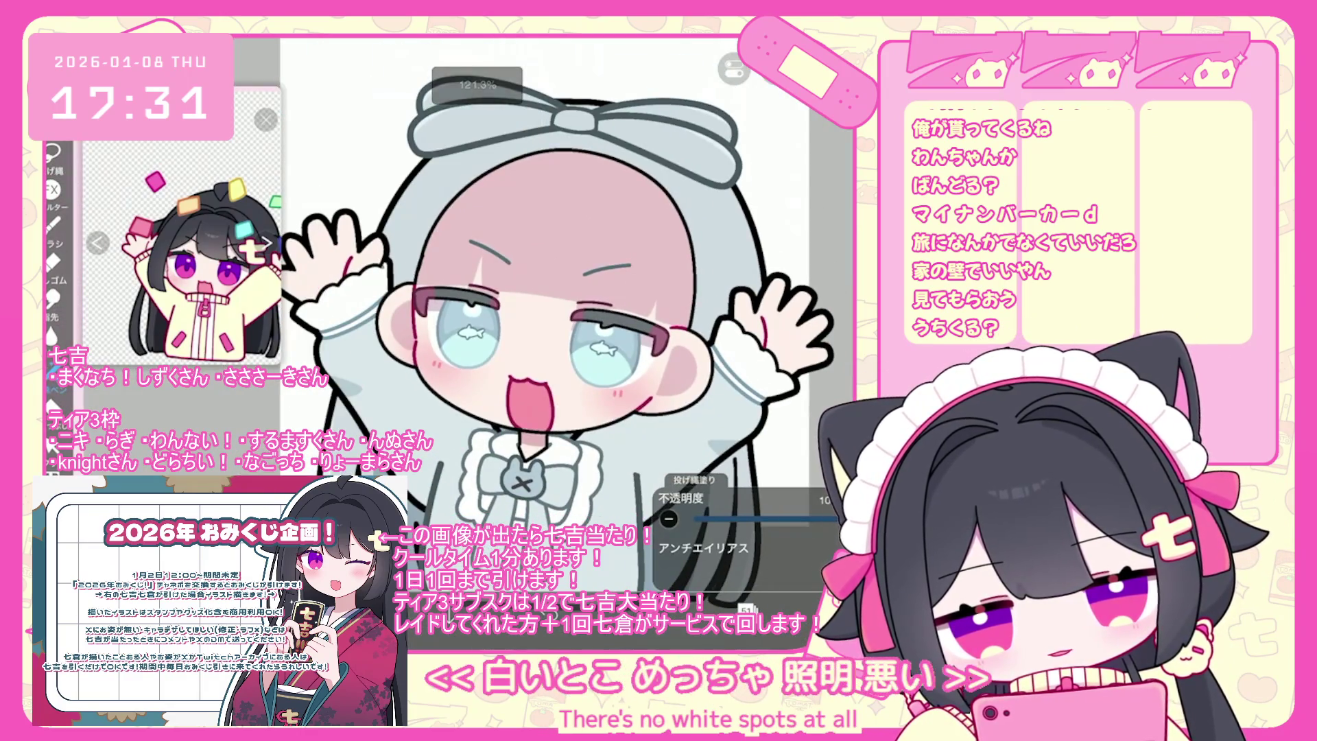
scroll(752, 295, "up", 5)
left_click(754, 361)
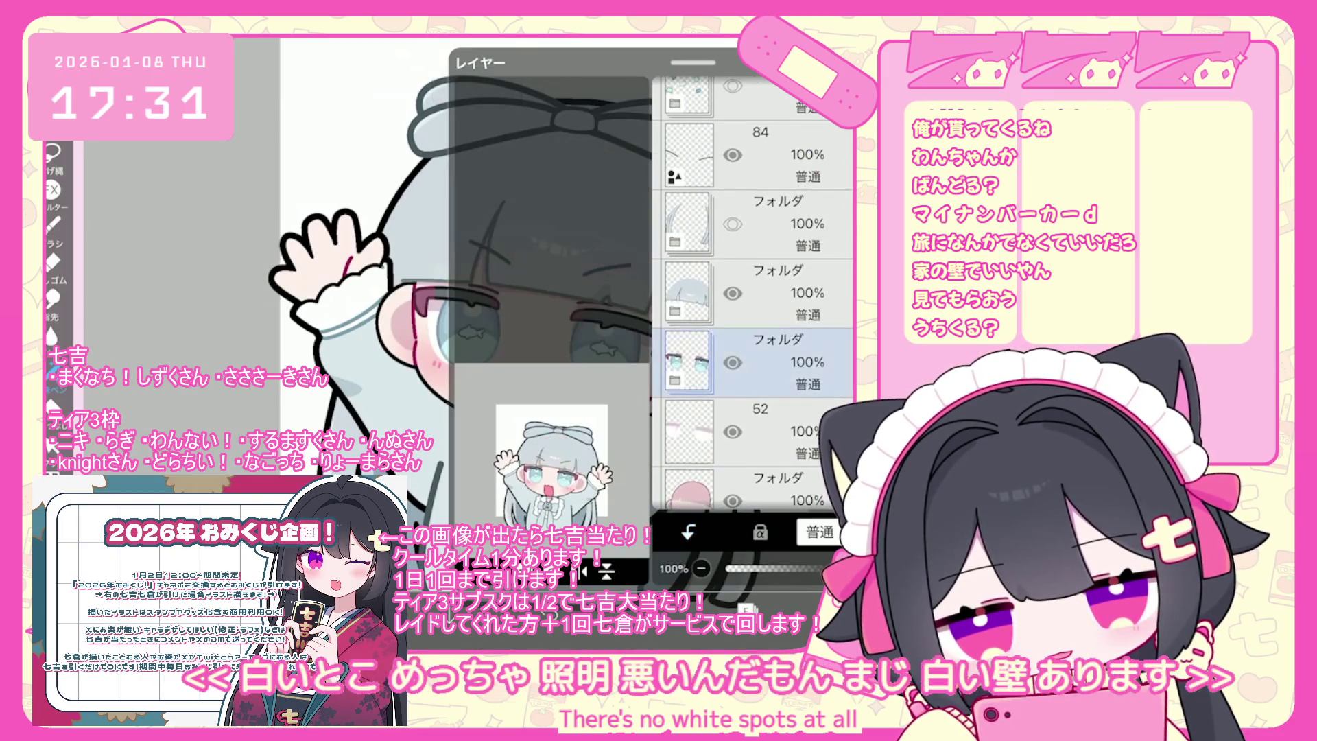
scroll(480, 308, "down", 3)
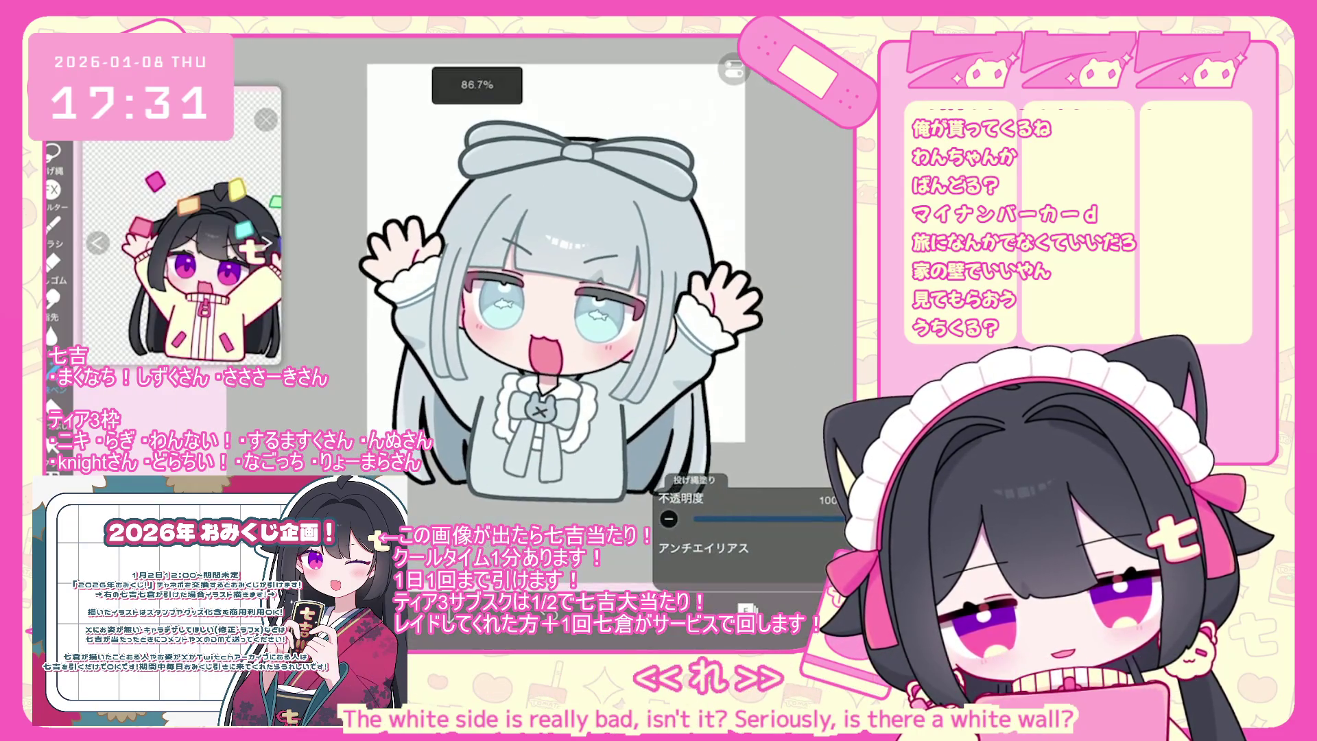
scroll(753, 295, "up", 5)
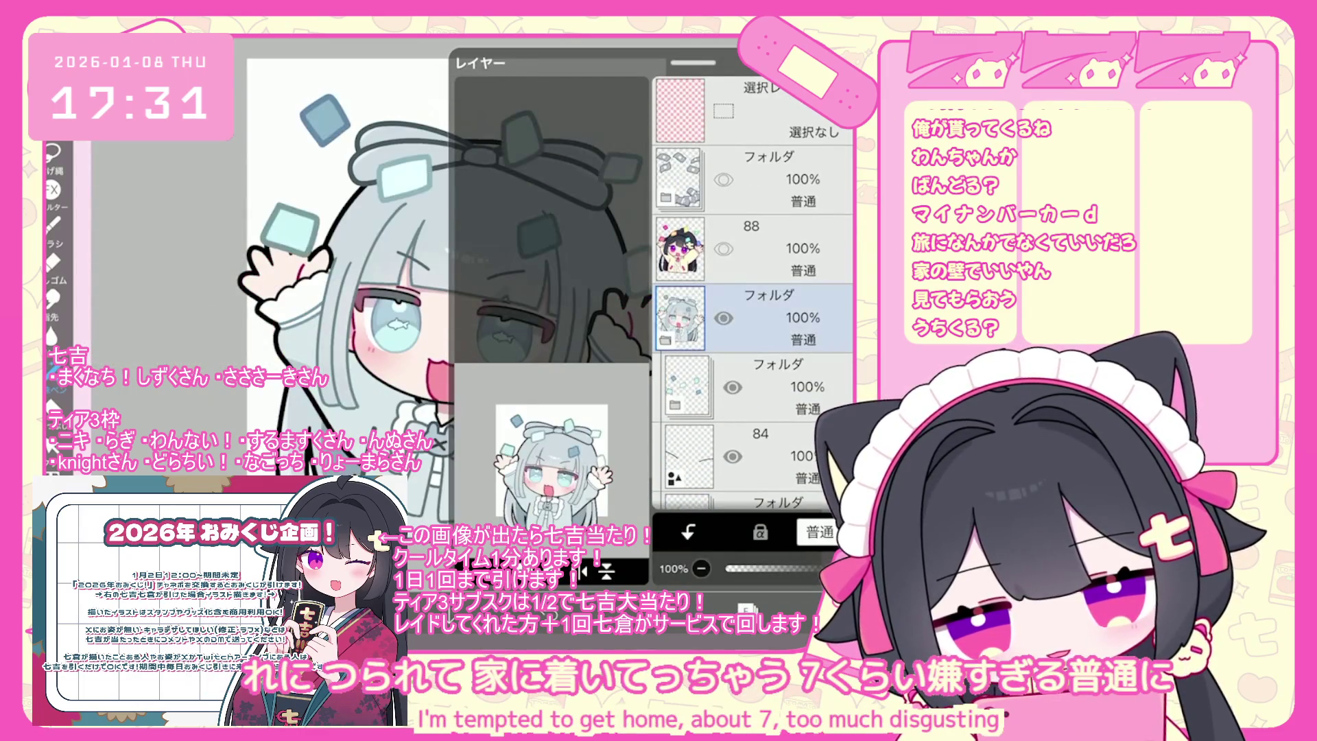
Move the colourful layer above layers 86 and 85.
left_click(754, 386)
scroll(545, 342, "down", 3)
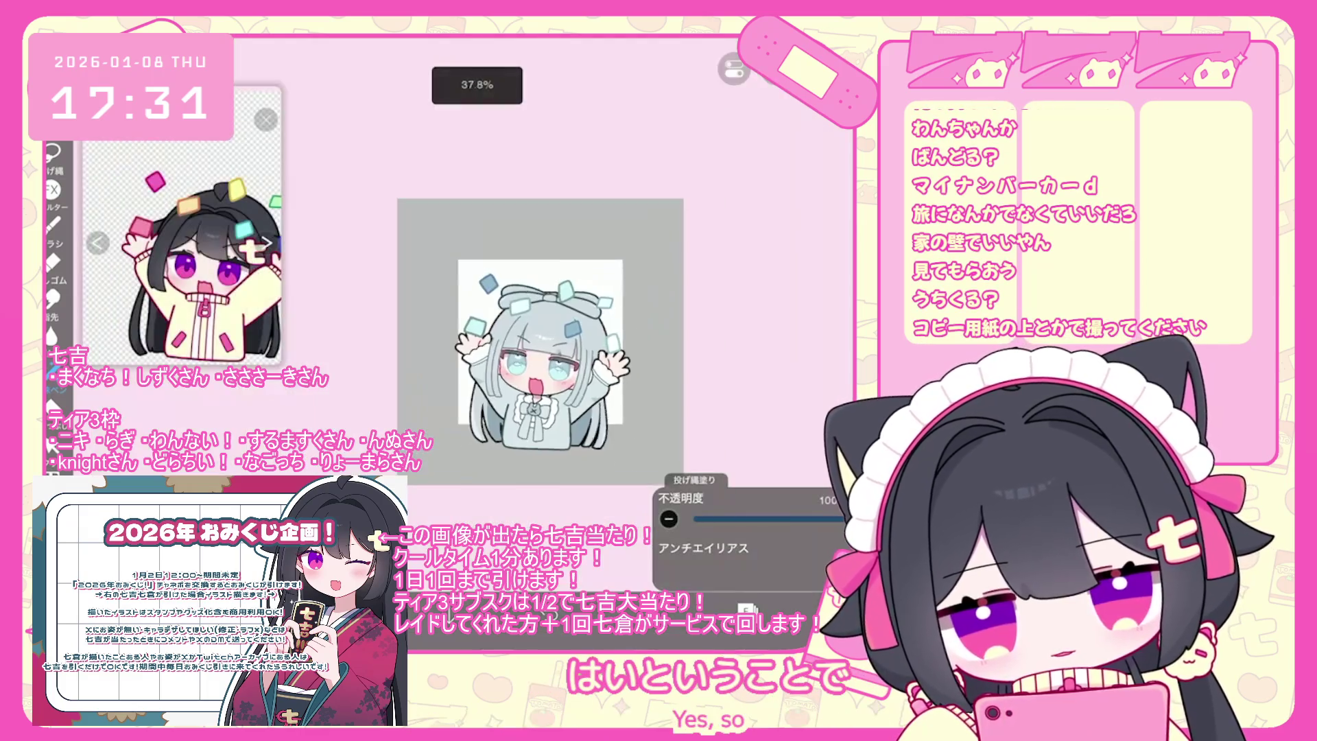
scroll(516, 336, "up", 3)
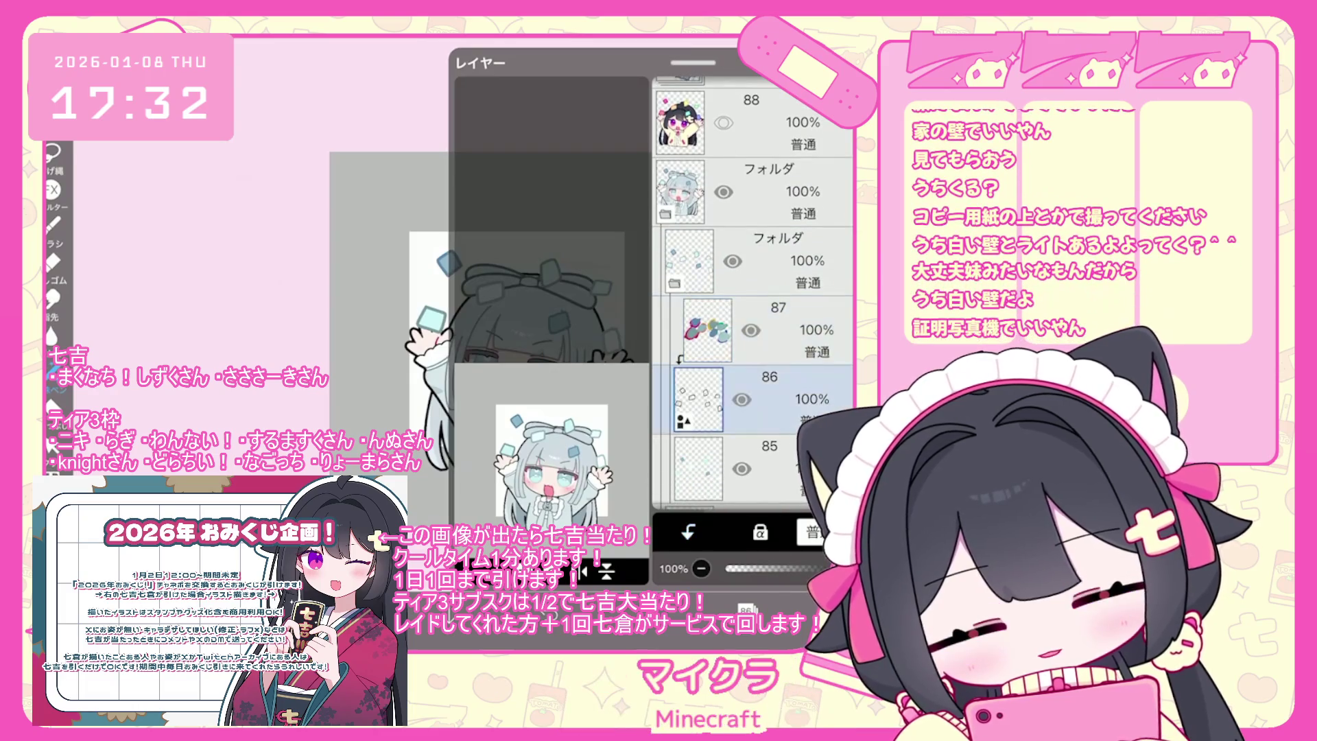
left_click_drag(774, 329, 775, 429)
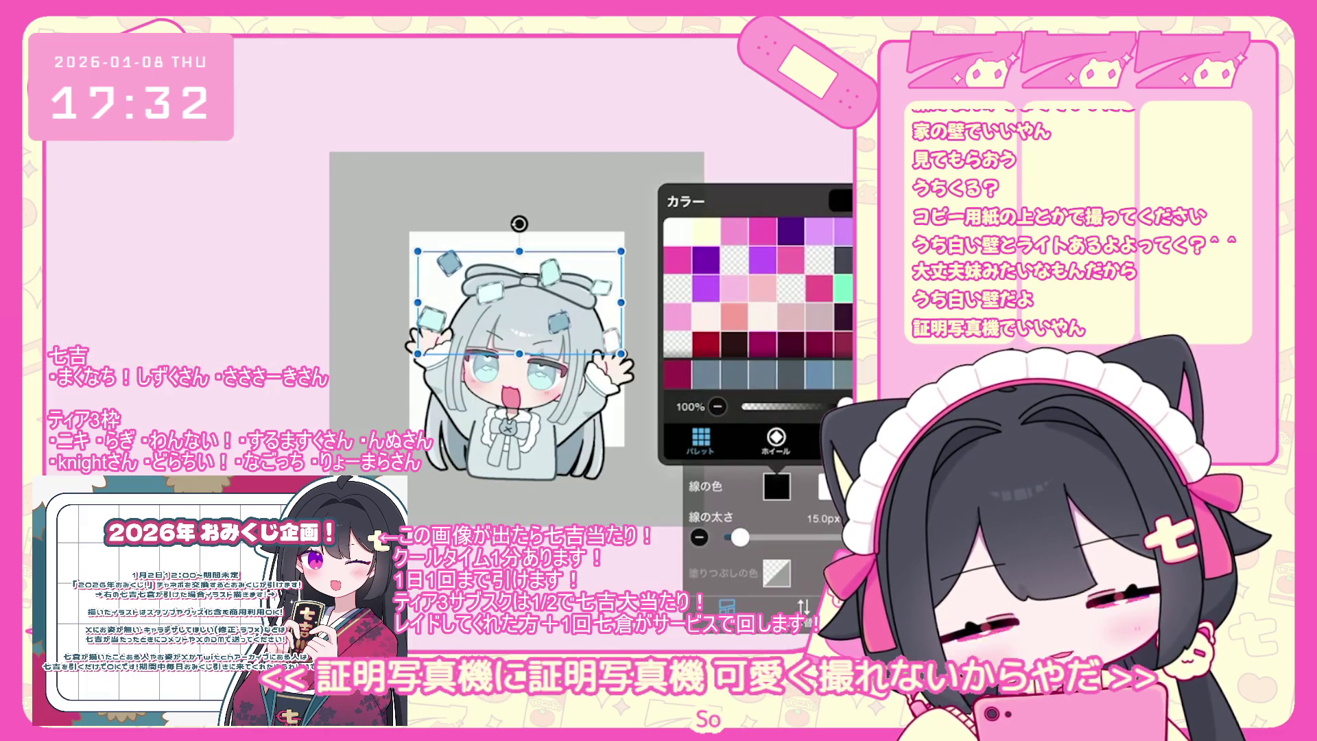
Widen the shape outline to about 38 px and pick its colour from the wheel.
left_click(776, 486)
left_click_drag(739, 537, 752, 537)
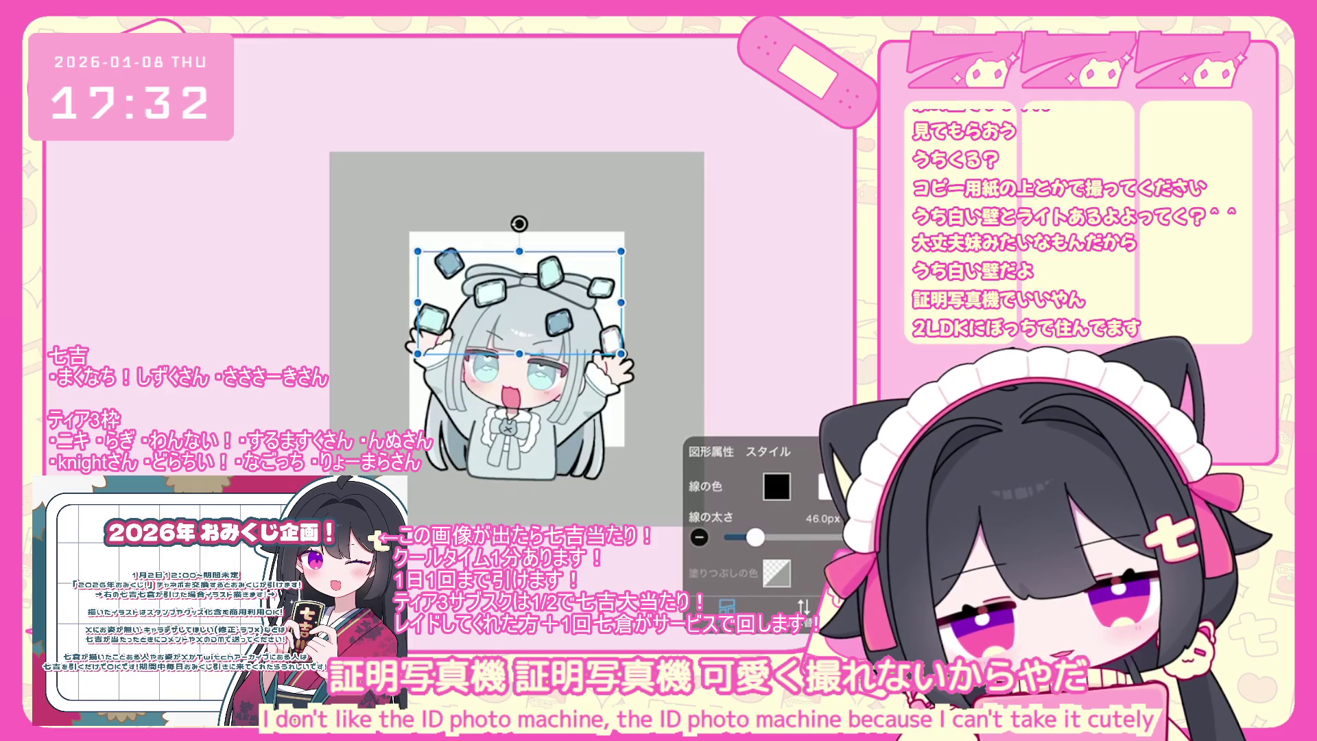
left_click(776, 486)
left_click(775, 439)
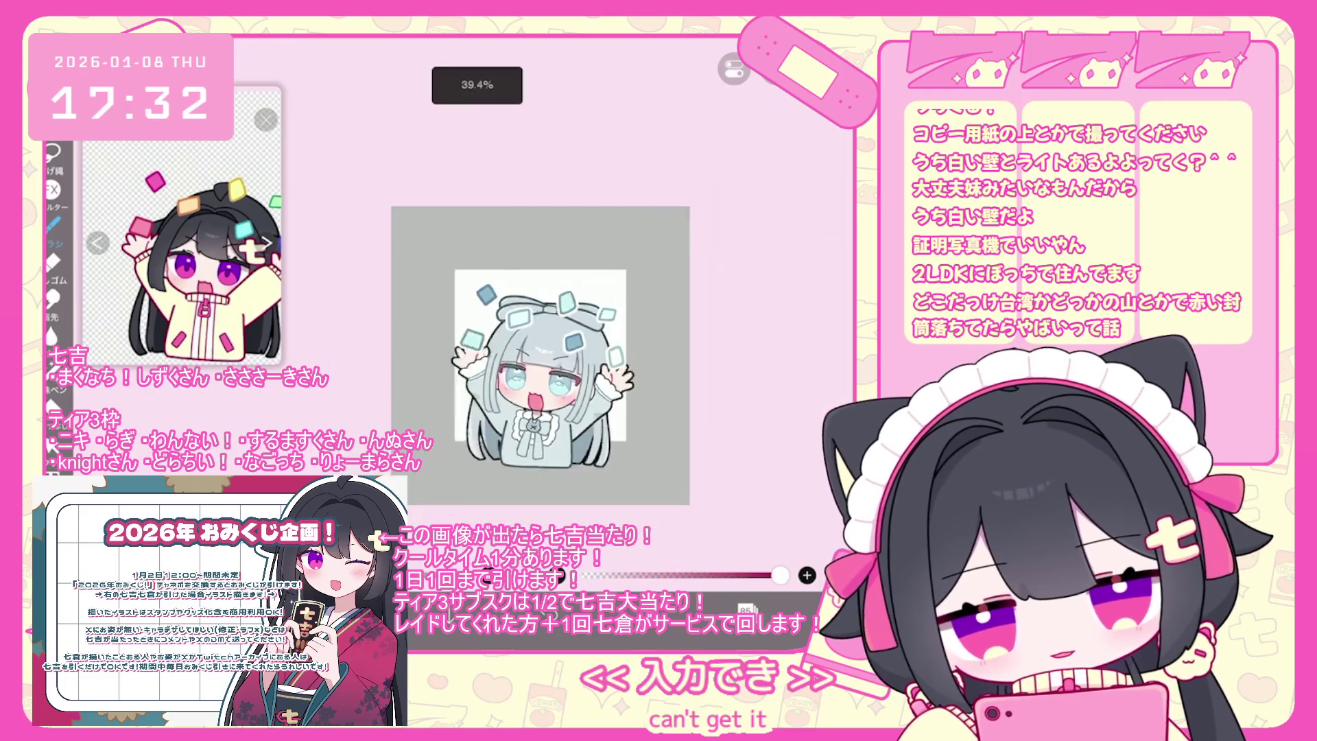
scroll(529, 360, "down", 1)
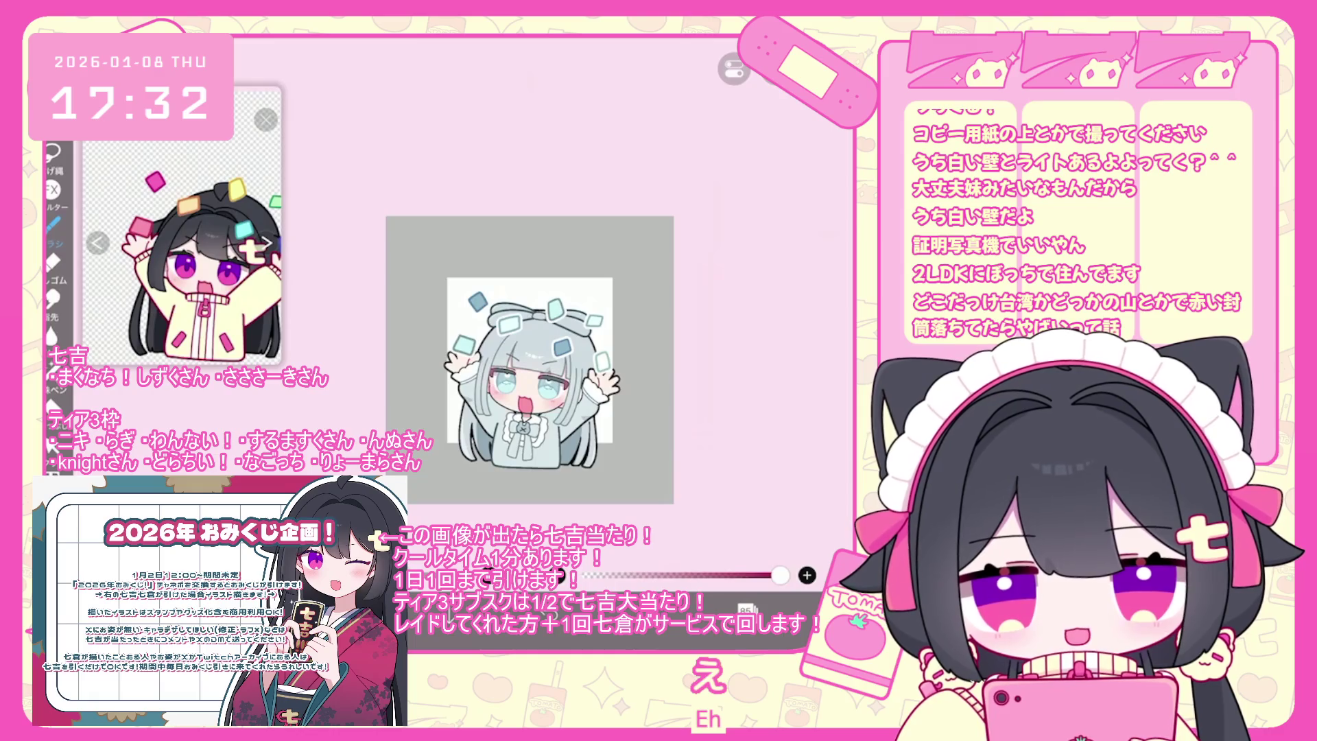
Collapse the character folder and make the money bill folder visible.
left_click(746, 608)
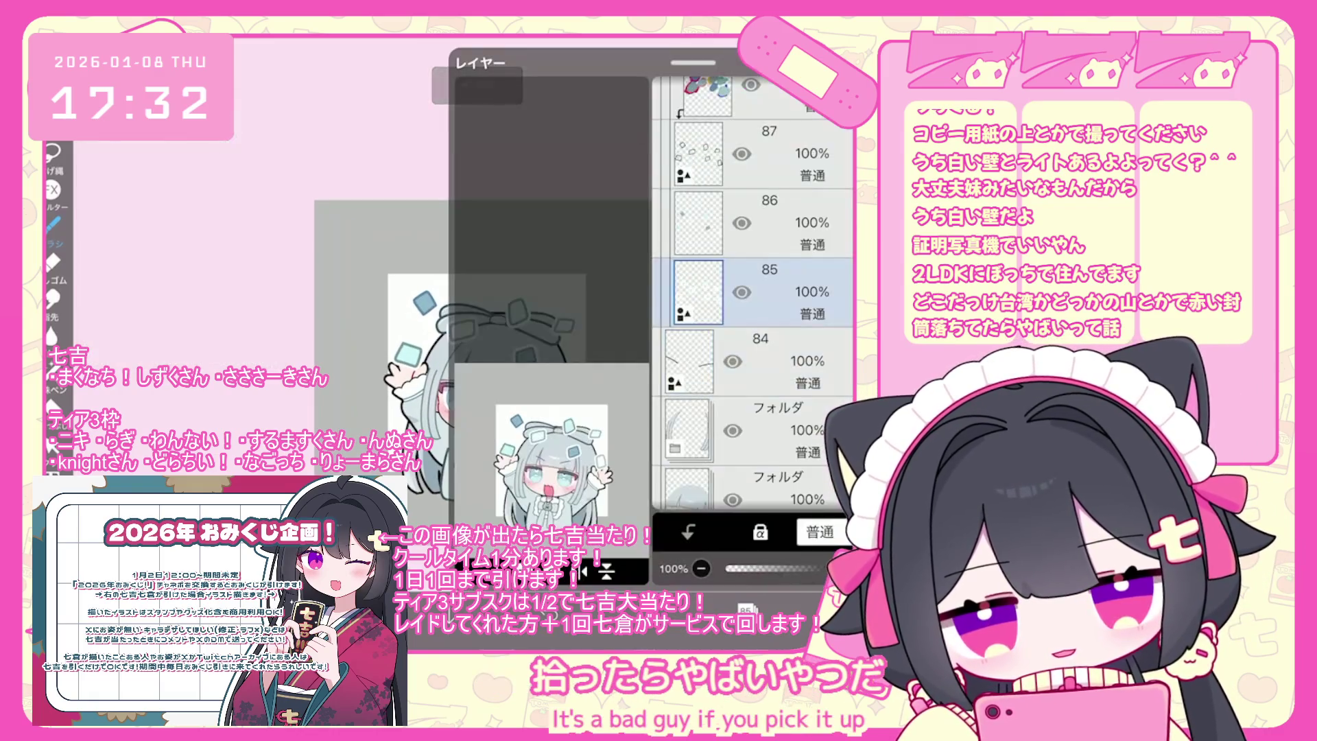
left_click(775, 274)
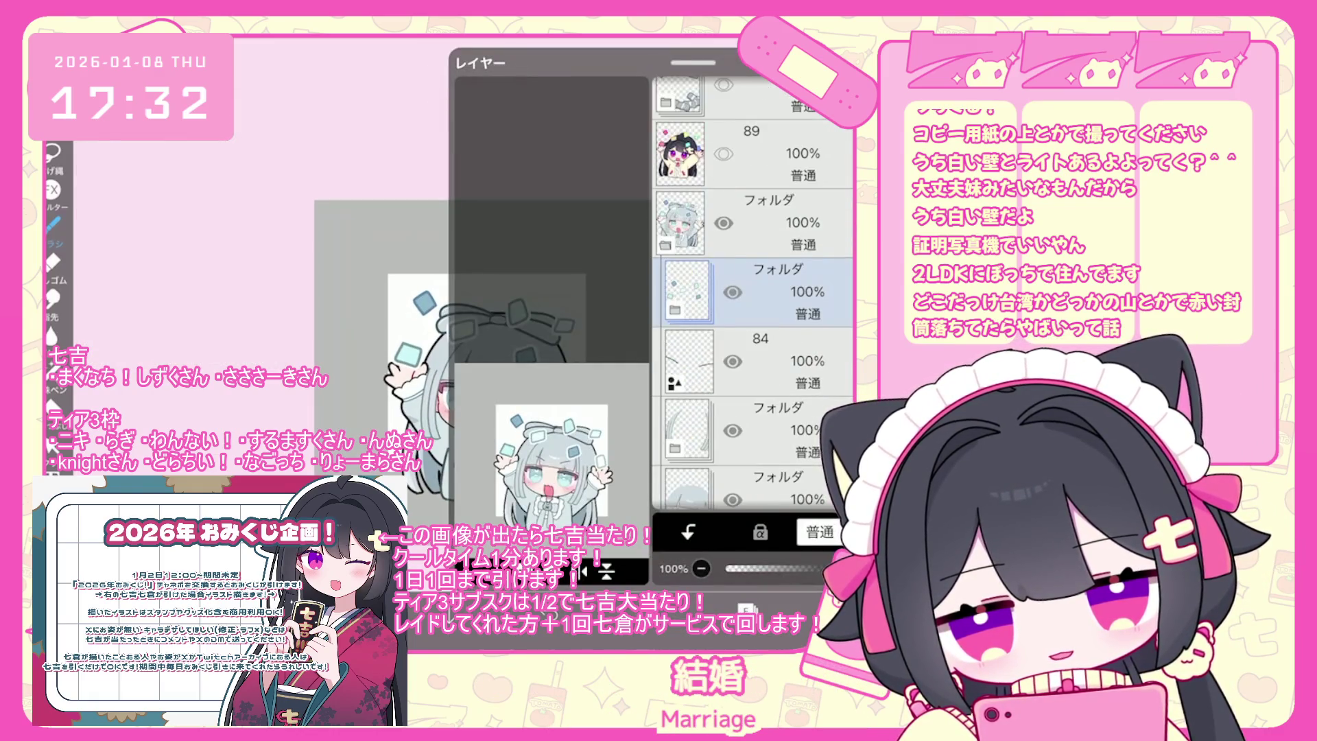
left_click(723, 180)
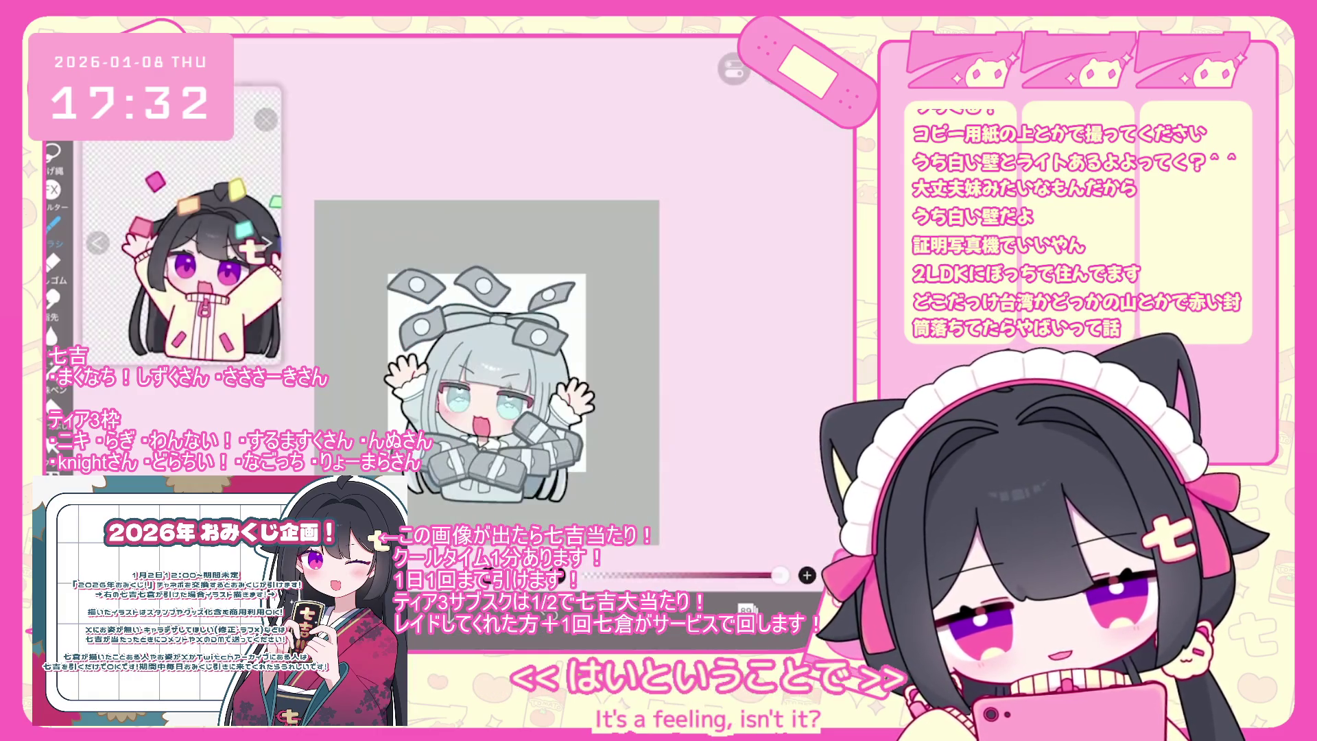
Move the money bill layer 17 px right and 58 px down with Transform.
scroll(504, 363, "up", 3)
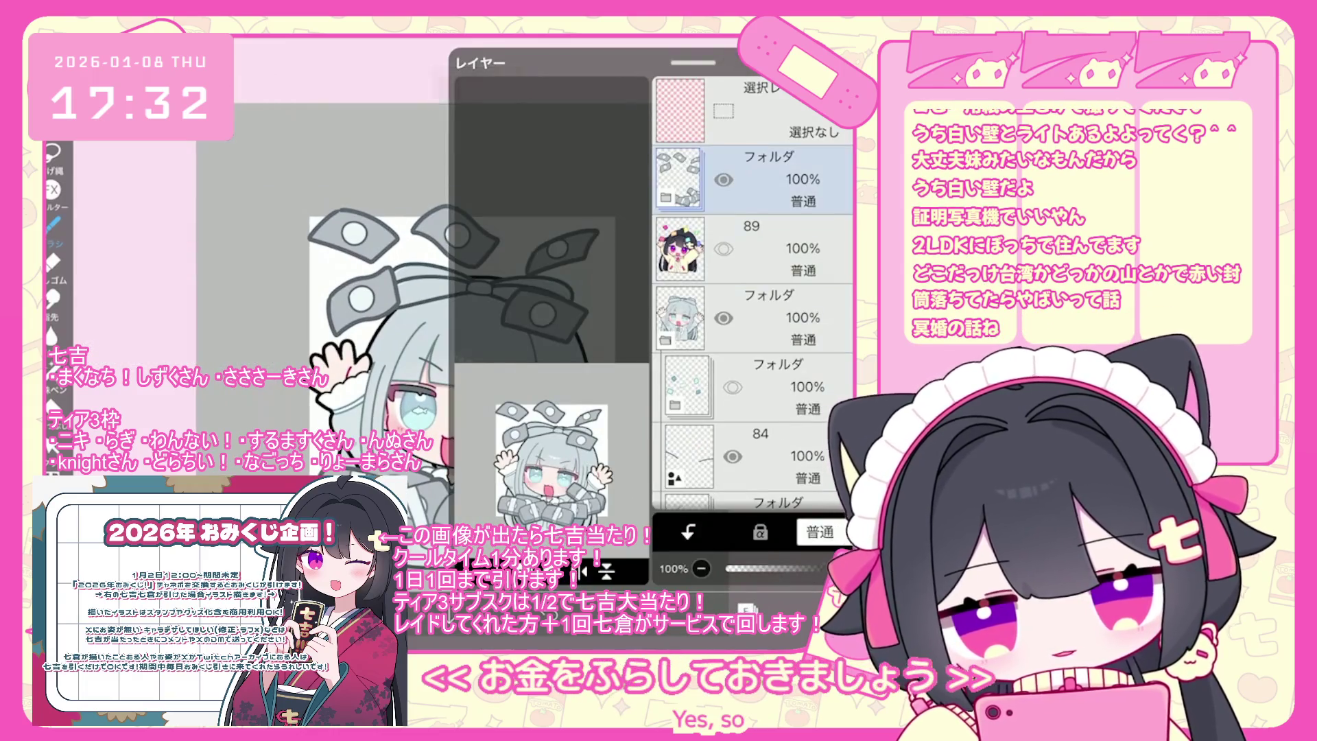
key("ctrl+t")
left_click_drag(463, 371, 467, 386)
key("Return")
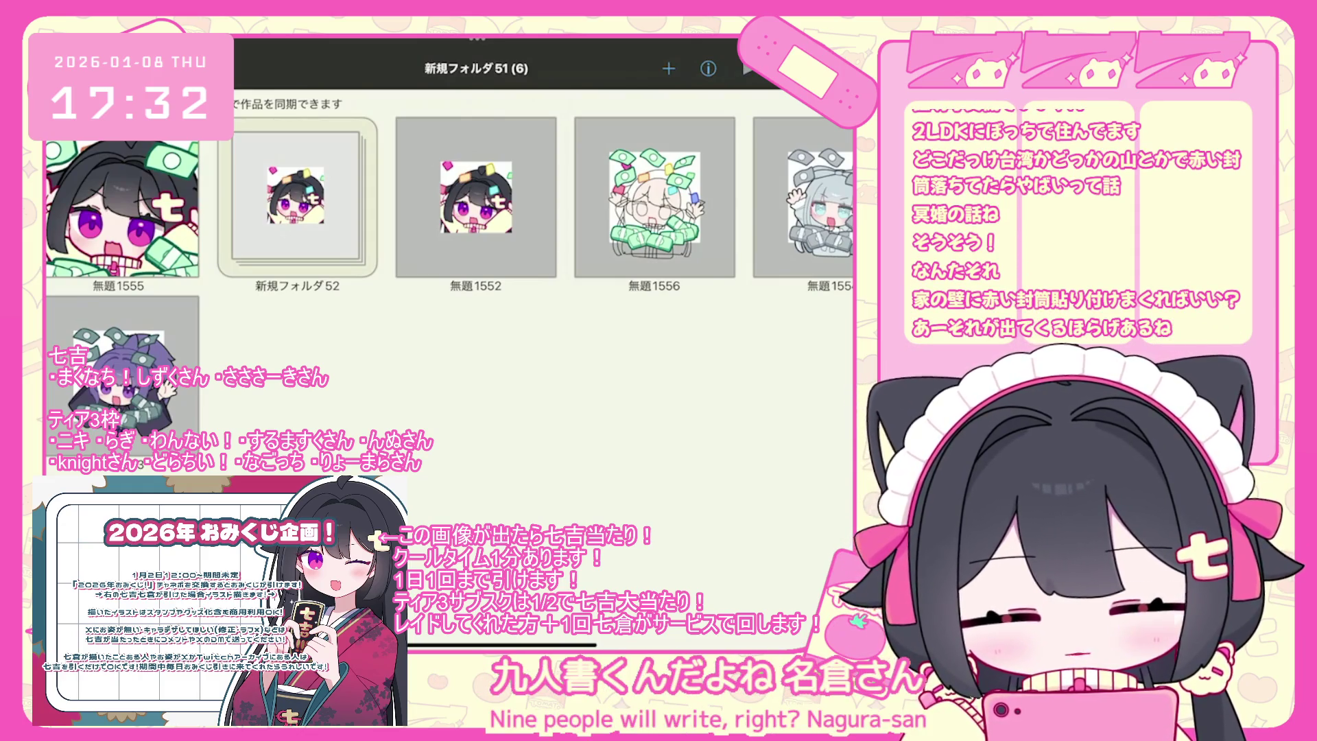
left_click(803, 199)
left_click_drag(343, 343, 618, 343)
mouse_move(480, 342)
left_mouse_down()
mouse_move(274, 343)
mouse_move(617, 343)
left_mouse_up()
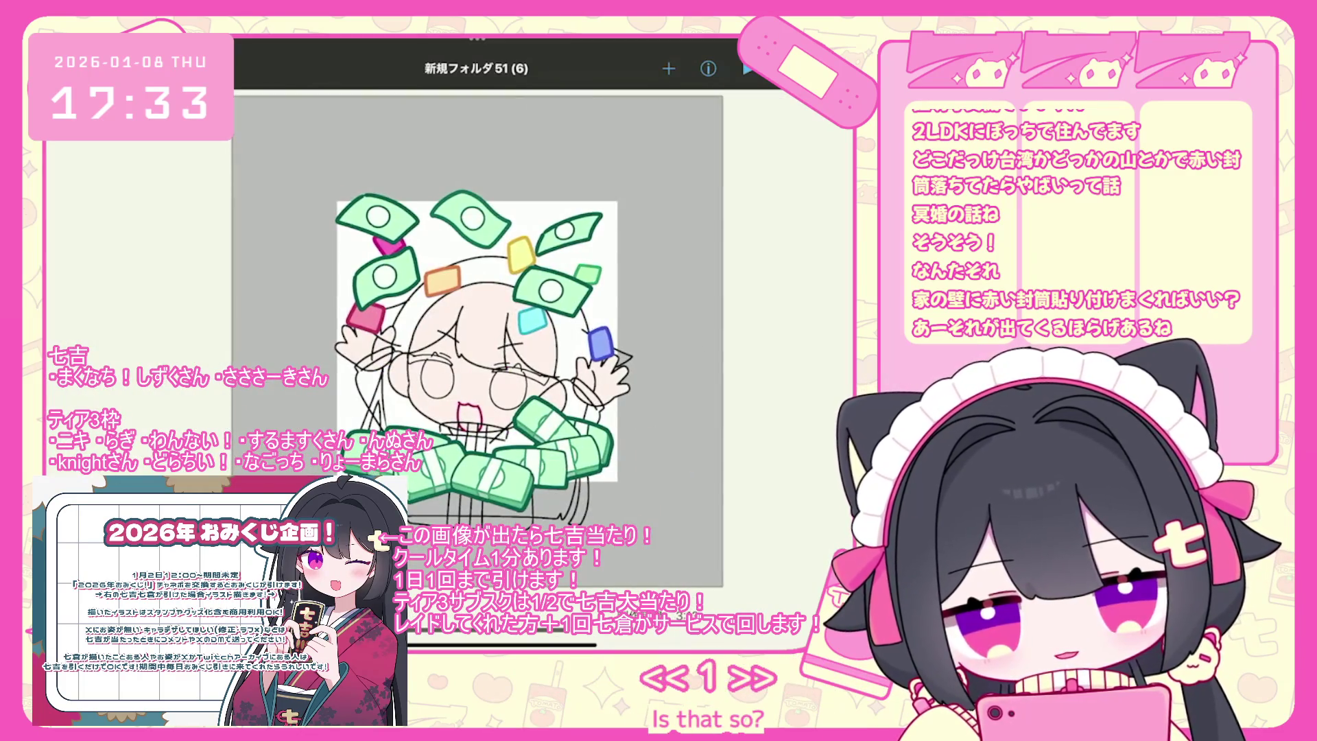
left_click(476, 343)
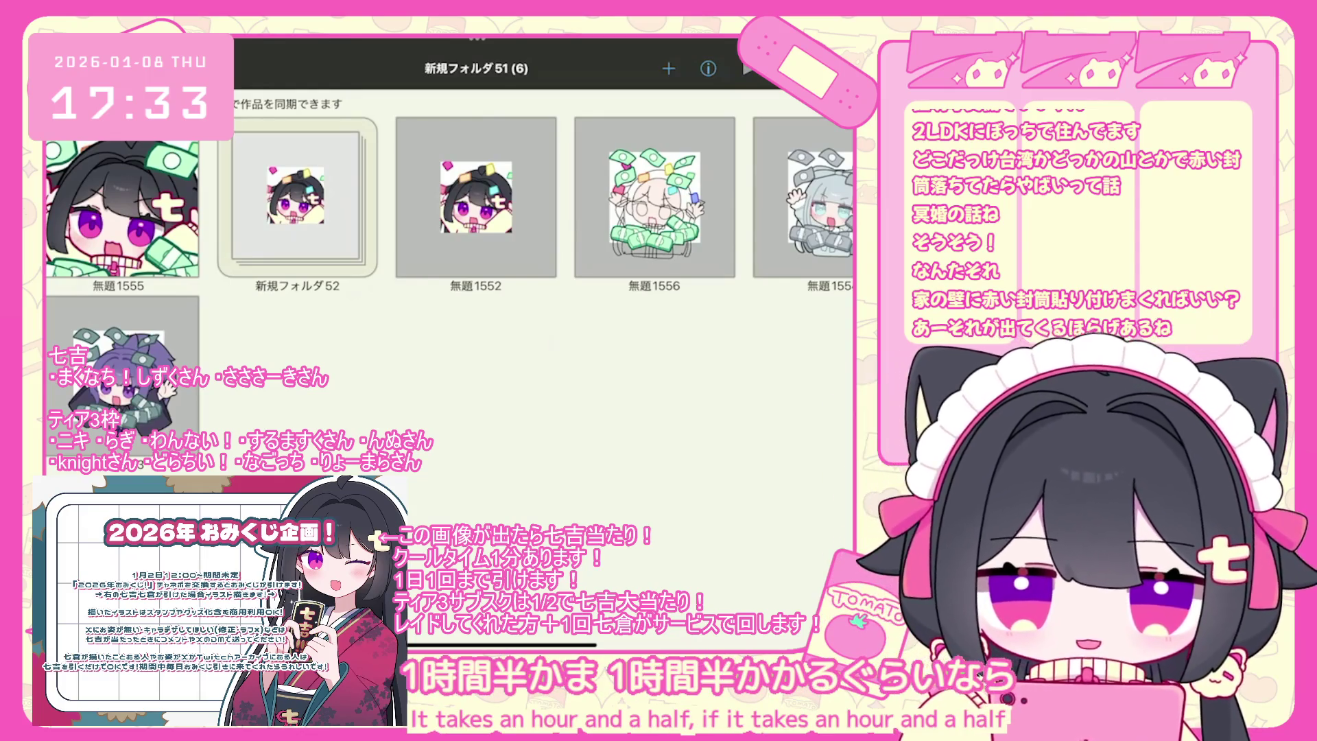
left_click(122, 377)
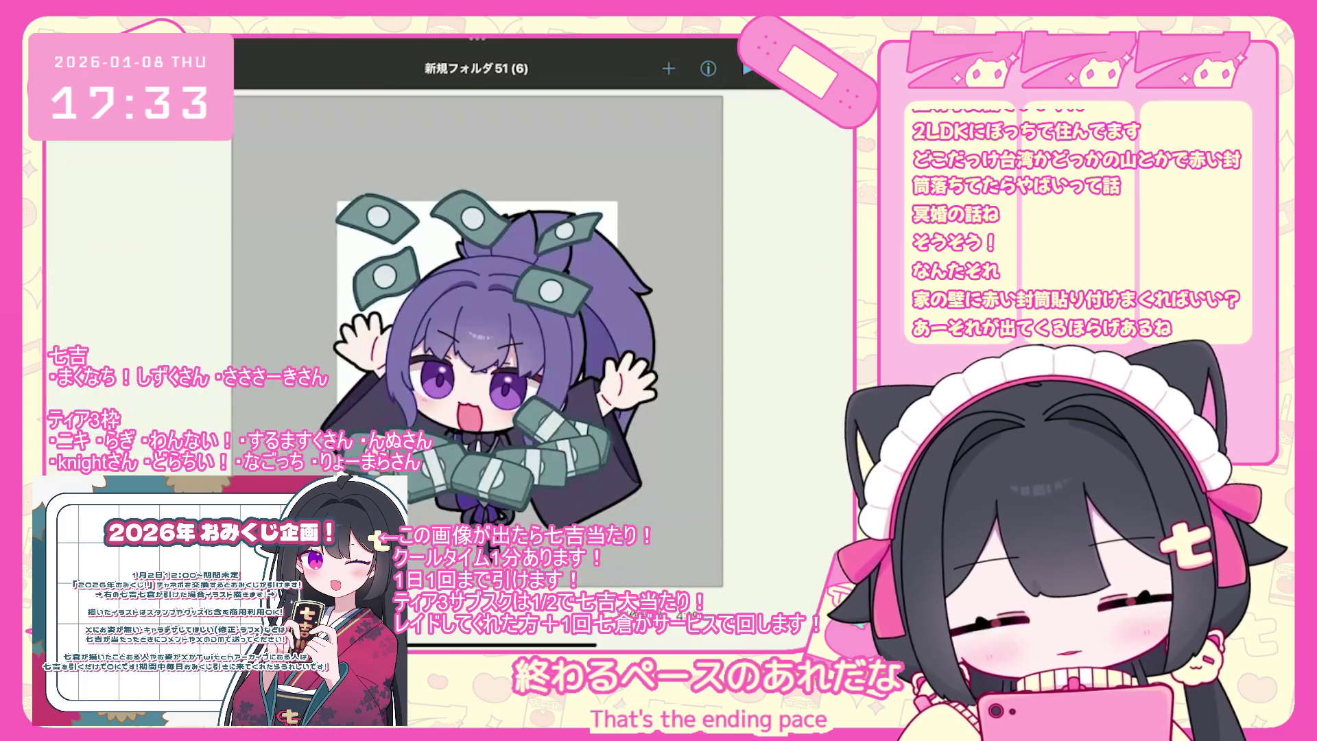
left_click_drag(343, 343, 617, 343)
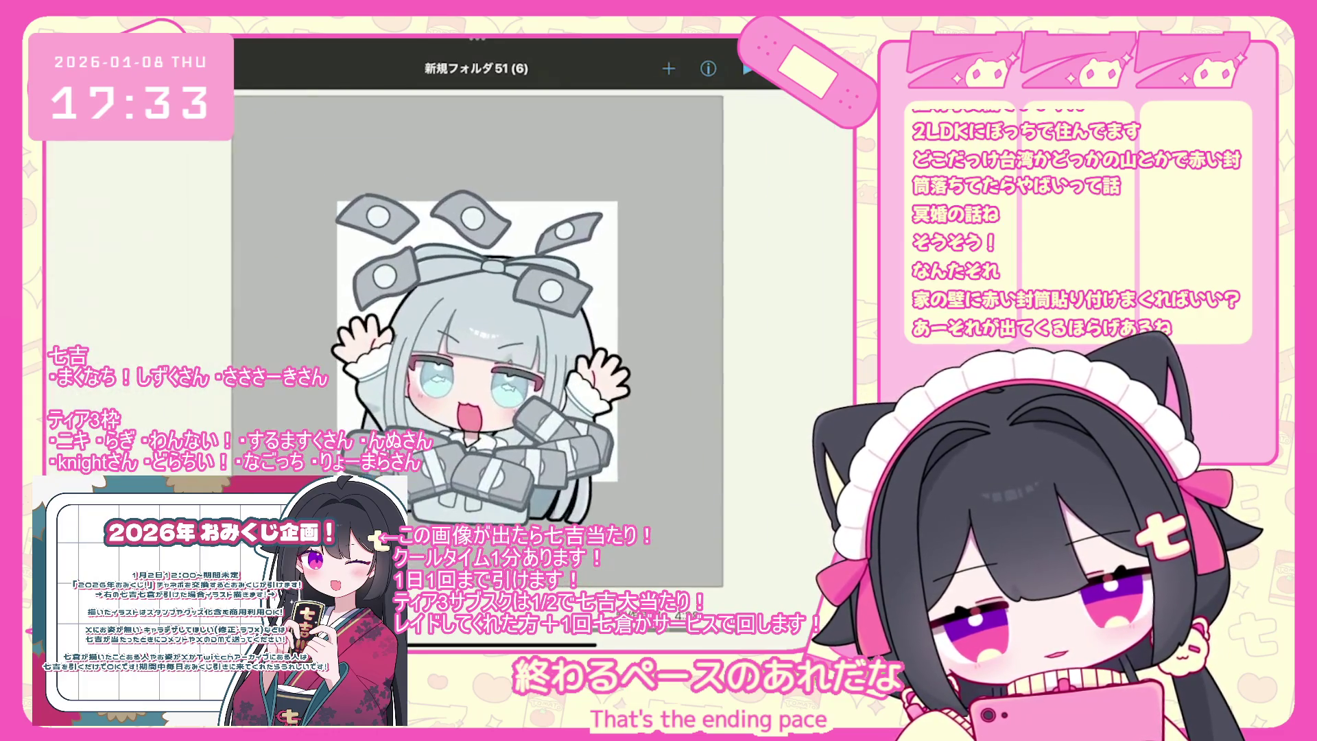
left_click_drag(343, 342, 617, 342)
left_click(477, 343)
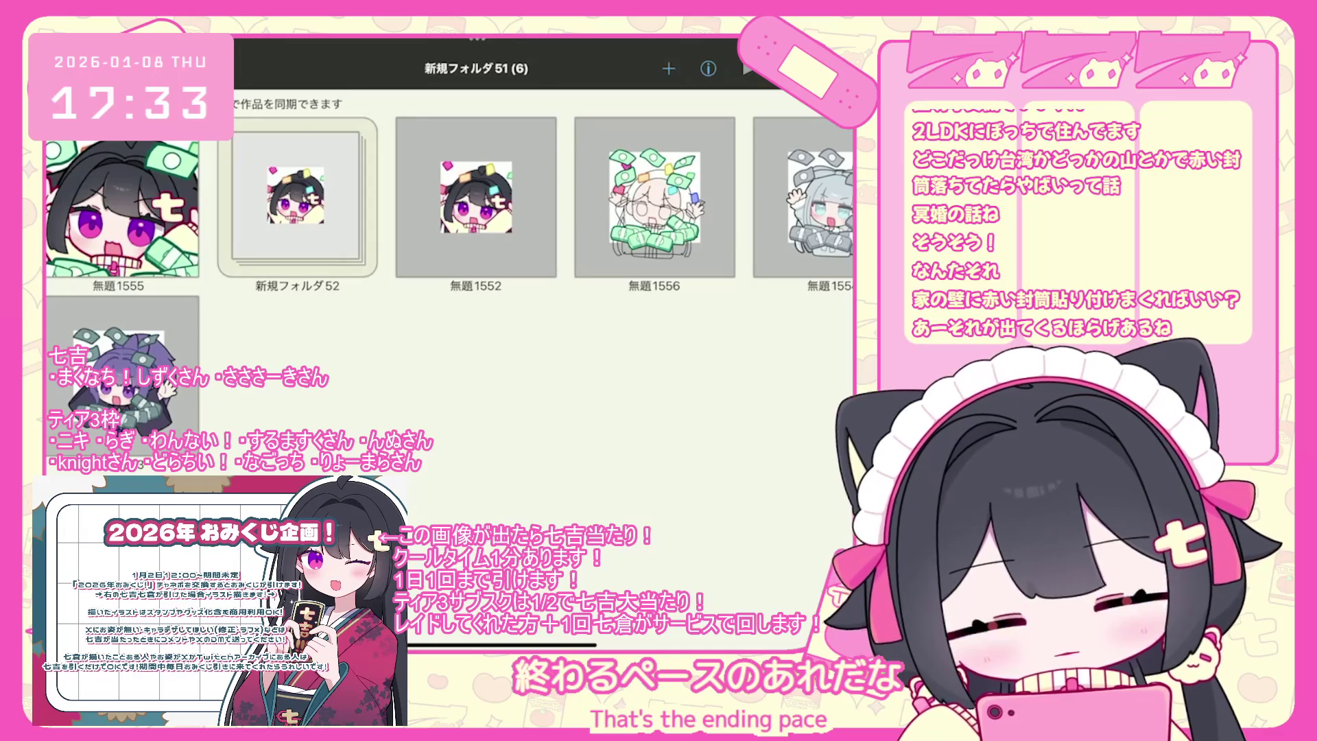